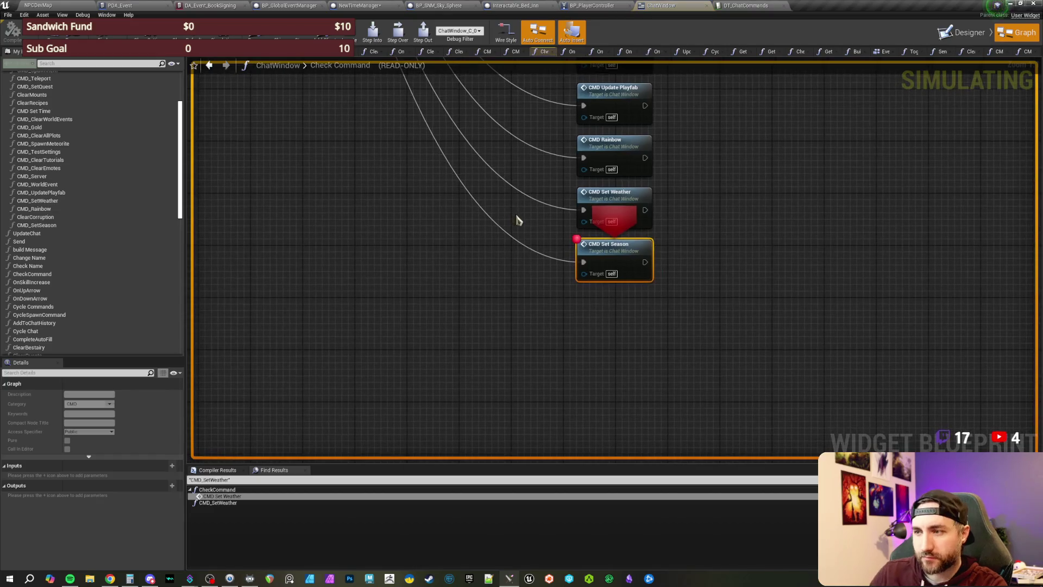
# Step: Remove the CMD Set Season node's breakpoint and resume the paused play session
pyautogui.rightClick(591, 251)
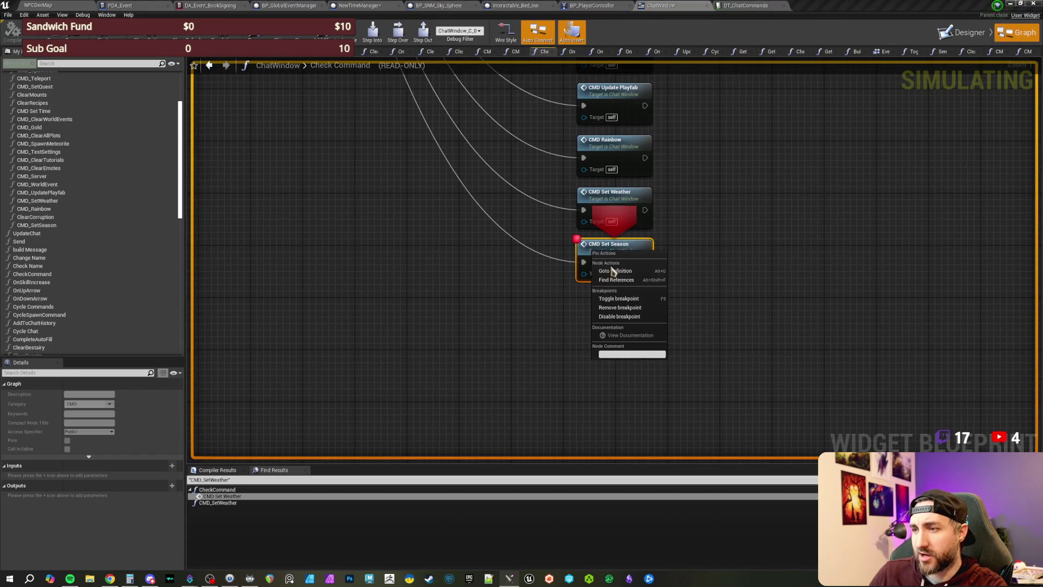
pyautogui.click(620, 308)
pyautogui.press('F5')
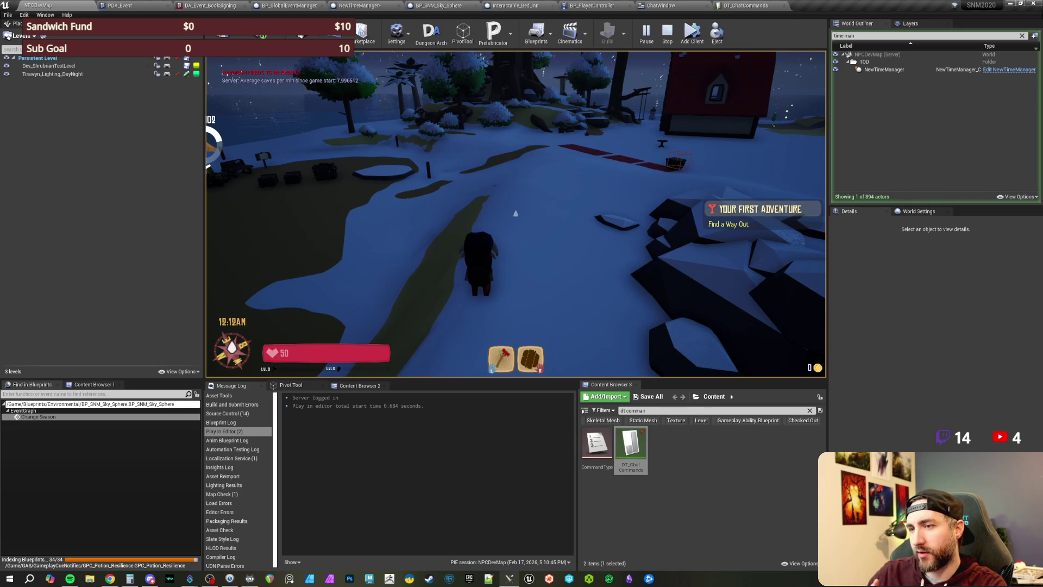
# Step: Free the mouse from the running game and add a client to the play session
pyautogui.hotkey('shift', 'F1')
pyautogui.click(691, 33)
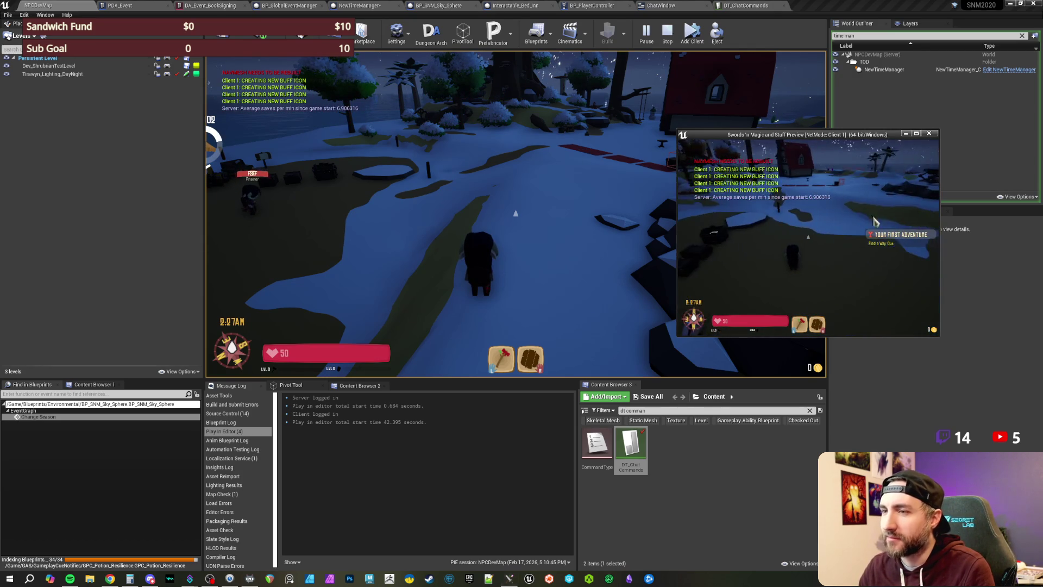
# Step: Stop the play session and switch to the NewTimeManager blueprint
pyautogui.press('Escape')
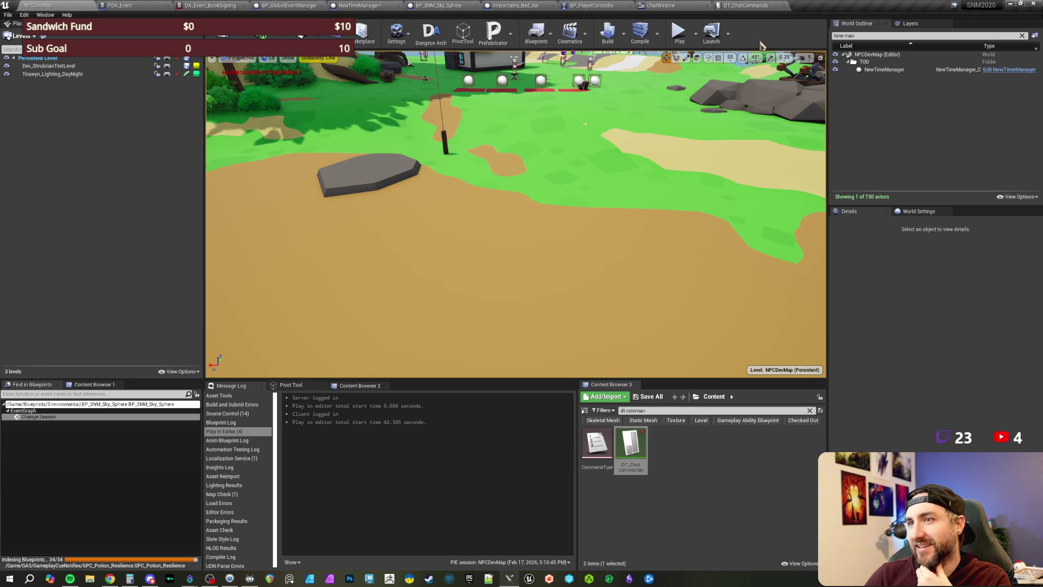
pyautogui.click(385, 7)
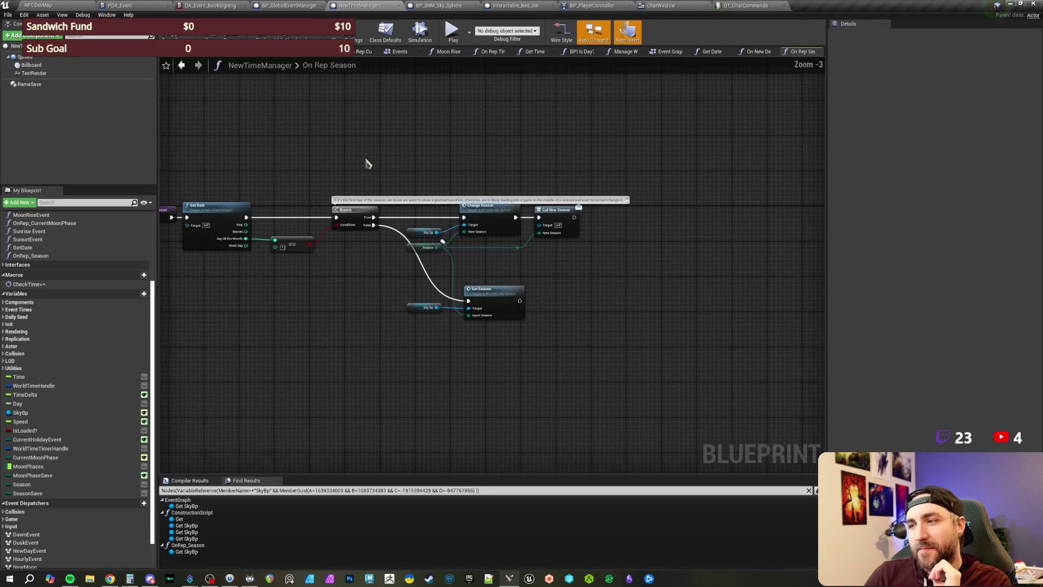
# Step: Save the NewTimeManager blueprint, pan through its On Rep Season graph, then return to NPCDevMap
pyautogui.scroll(2, 370, 164)
pyautogui.hotkey('ctrl', 's')
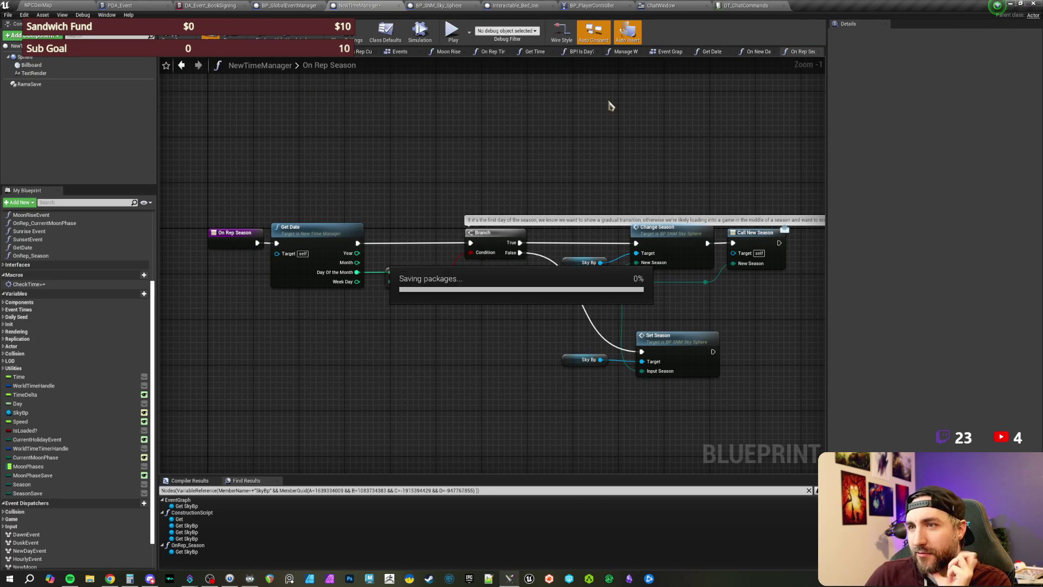
pyautogui.moveTo(613, 152); pyautogui.dragTo(541, 160)
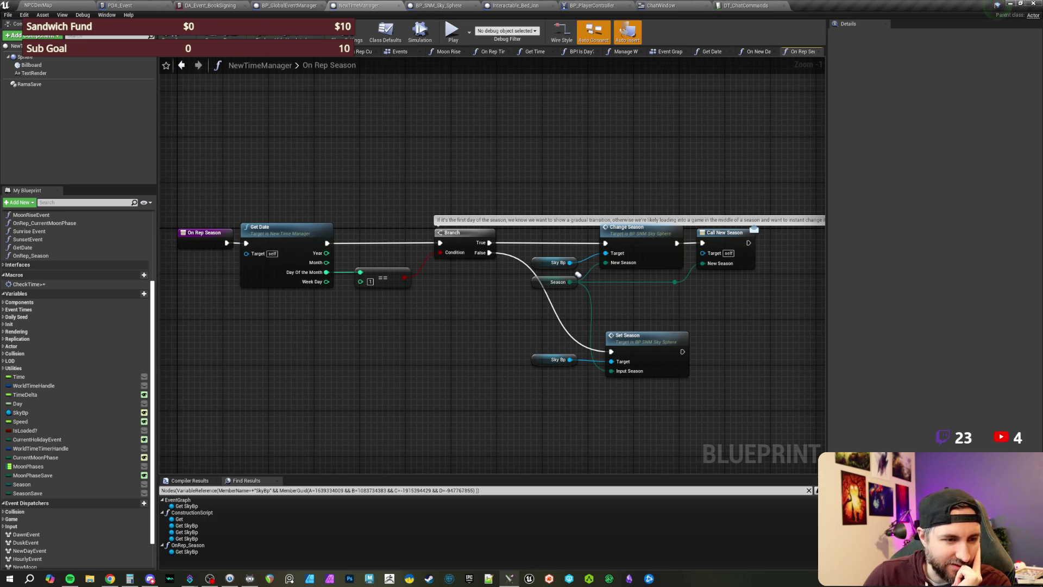
pyautogui.moveTo(715, 109); pyautogui.dragTo(710, 133)
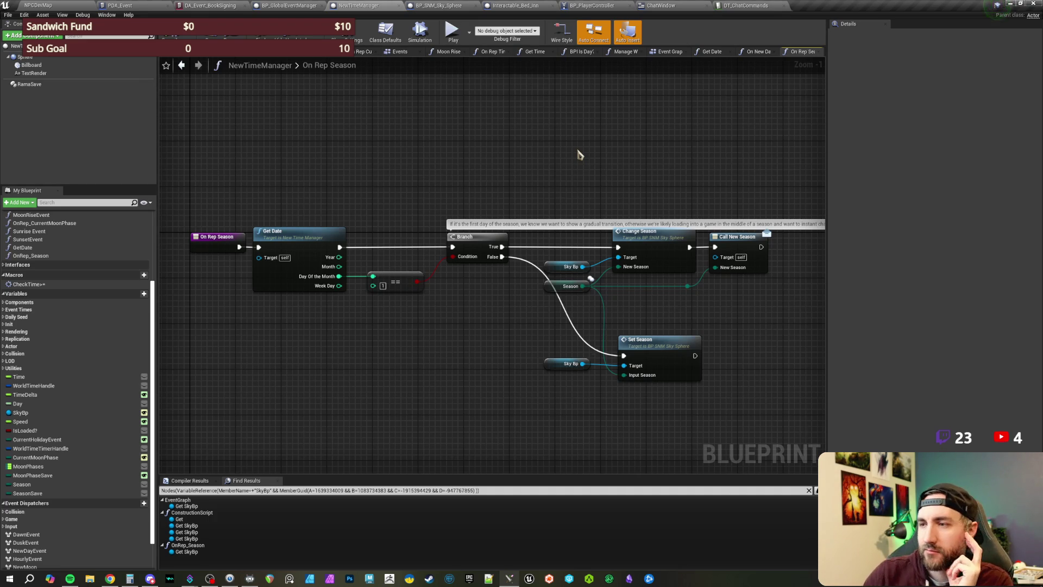
pyautogui.moveTo(668, 157)
pyautogui.mouseDown()
pyautogui.moveTo(651, 150)
pyautogui.moveTo(678, 166)
pyautogui.mouseUp()
pyautogui.moveTo(547, 154)
pyautogui.mouseDown()
pyautogui.moveTo(563, 165)
pyautogui.moveTo(628, 159)
pyautogui.mouseUp()
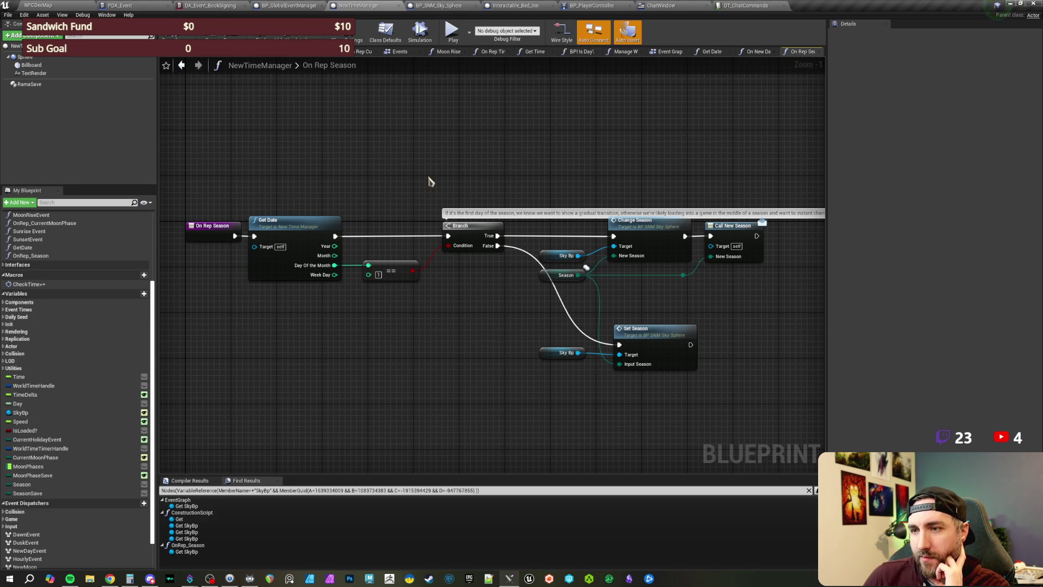
pyautogui.moveTo(571, 161); pyautogui.dragTo(533, 158)
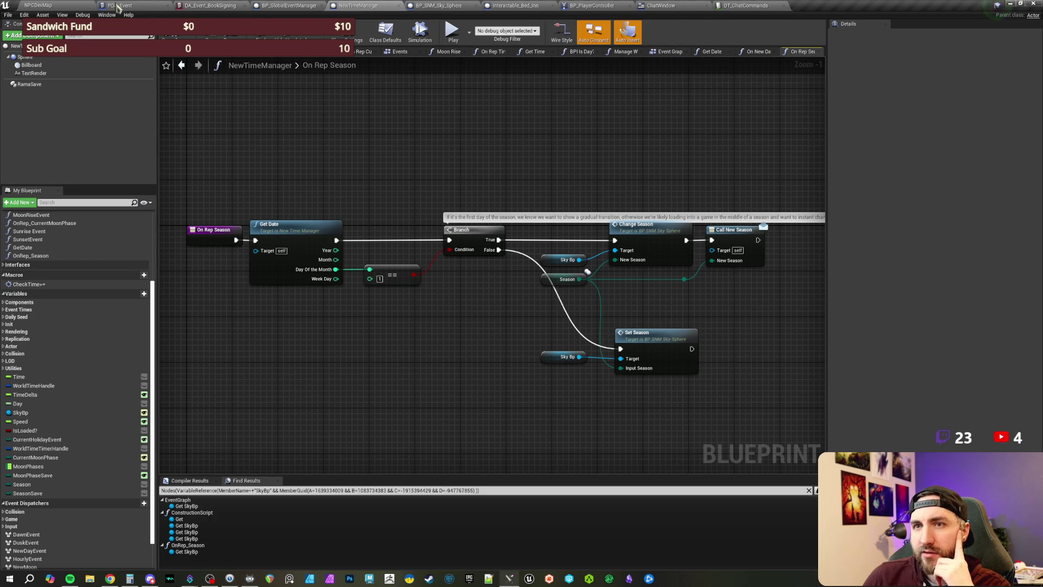
pyautogui.click(74, 5)
# Step: Search the content browser for 'event da' to list the event data assets
pyautogui.press('BackSpace')
pyautogui.press('BackSpace')
pyautogui.press('BackSpace')
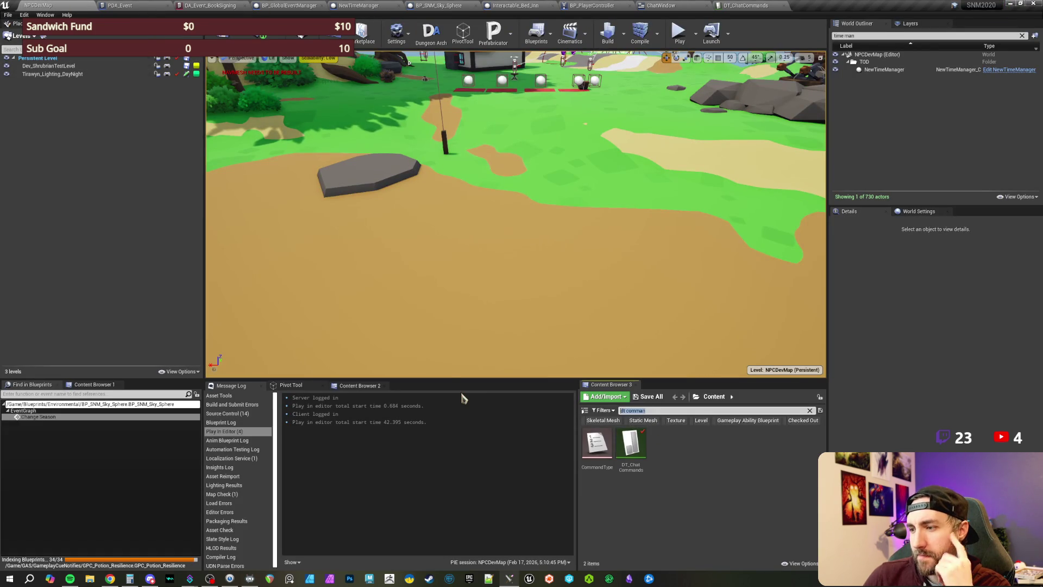
pyautogui.write('calend')
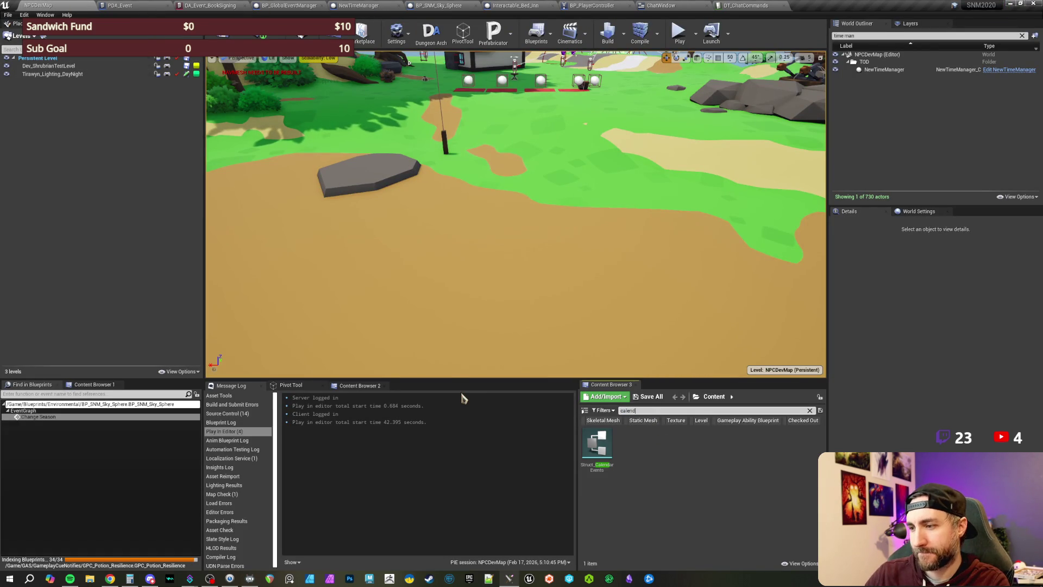
pyautogui.press('BackSpace')
pyautogui.press('BackSpace')
pyautogui.press('BackSpace')
pyautogui.write('event')
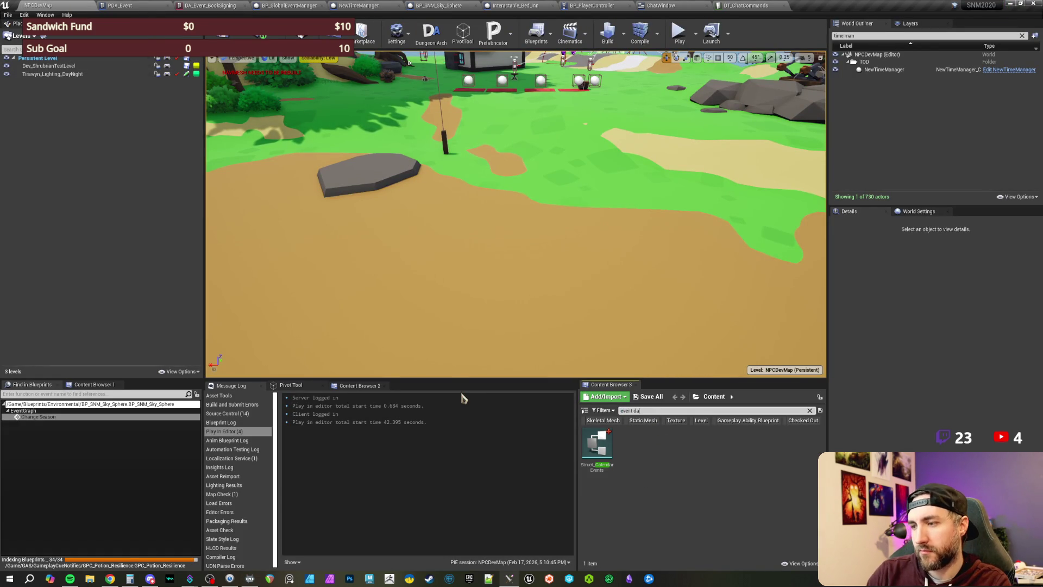
pyautogui.write(' da')
pyautogui.click(606, 487)
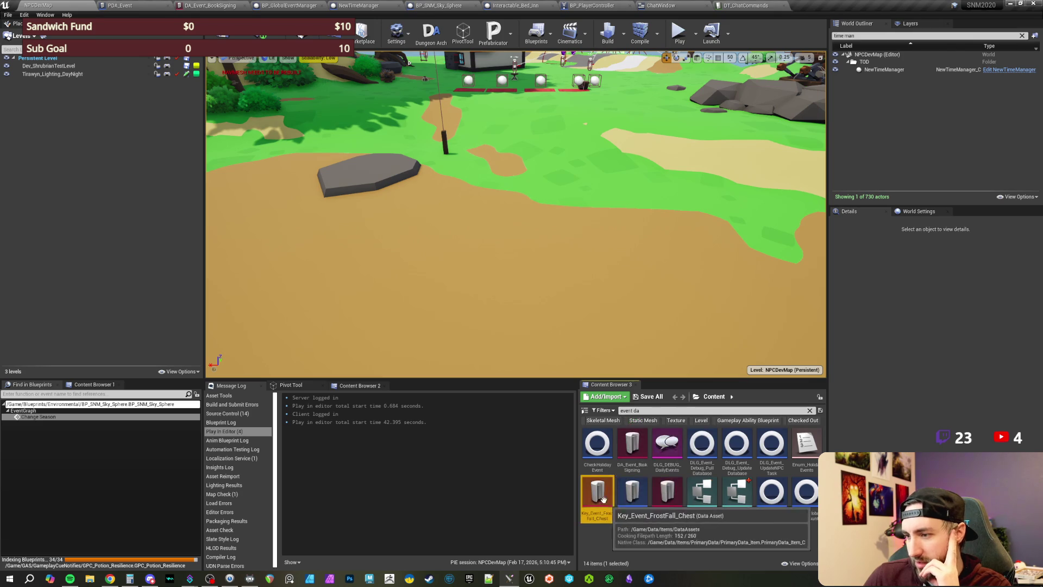
# Step: Select DA_Event_BookSigning and bring up its asset actions
pyautogui.click(651, 547)
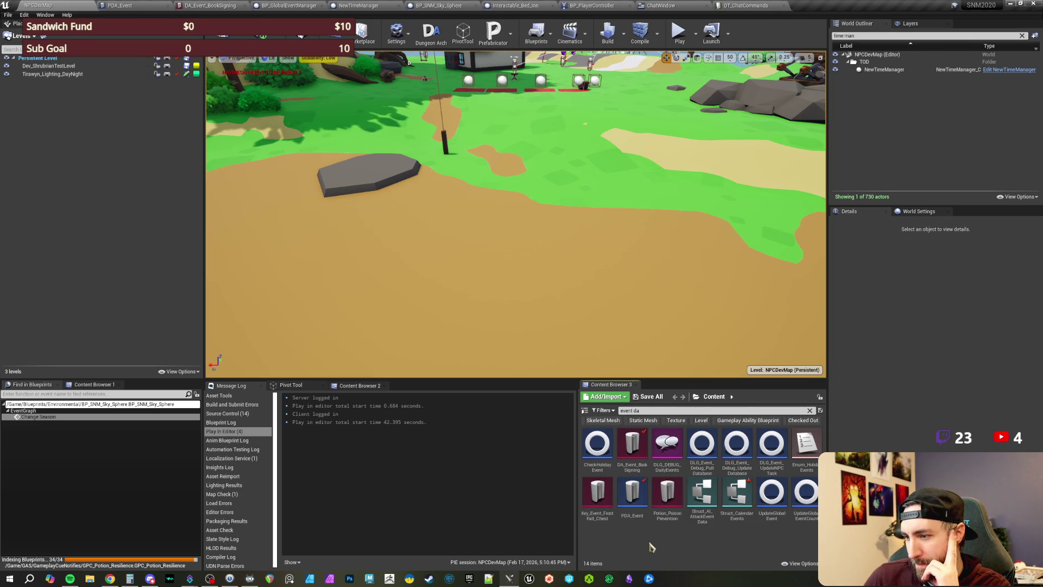
pyautogui.click(632, 447)
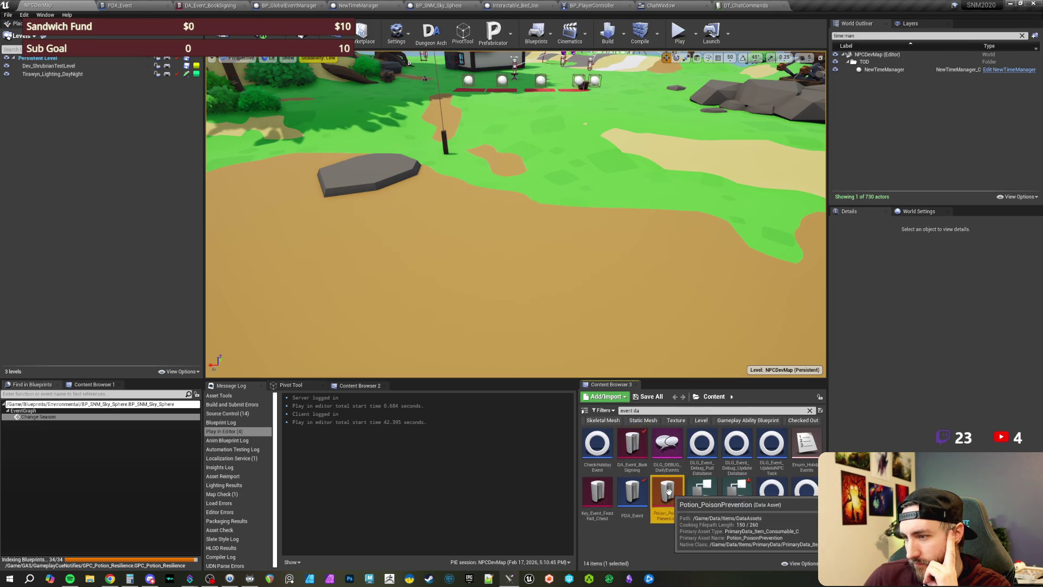
pyautogui.rightClick(632, 449)
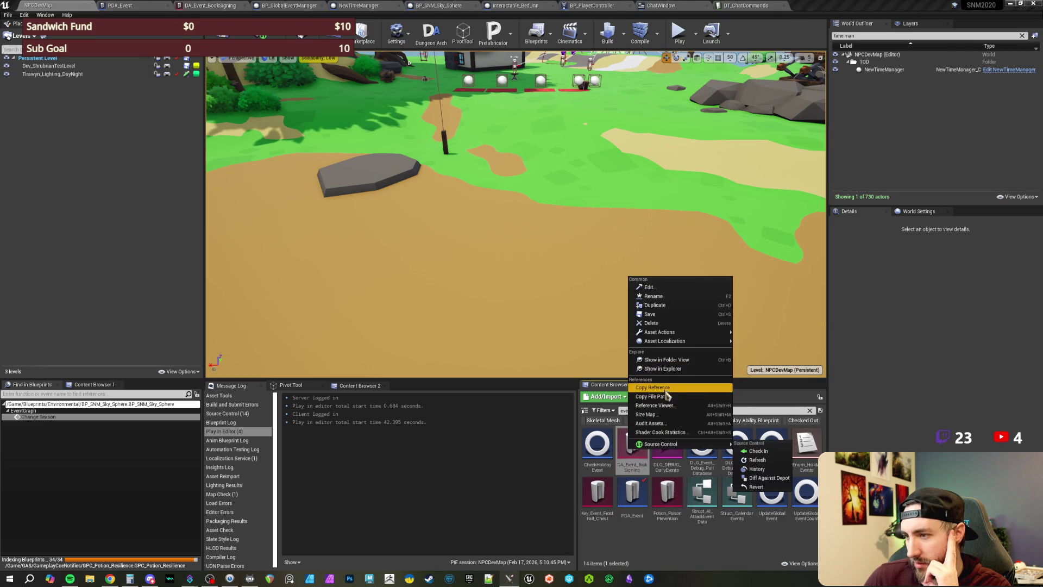
# Step: Duplicate DA_Event_BookSigning in its EventLibrary folder as DA_Event_Calendar_Frostfall
pyautogui.click(664, 359)
pyautogui.rightClick(597, 471)
pyautogui.click(668, 327)
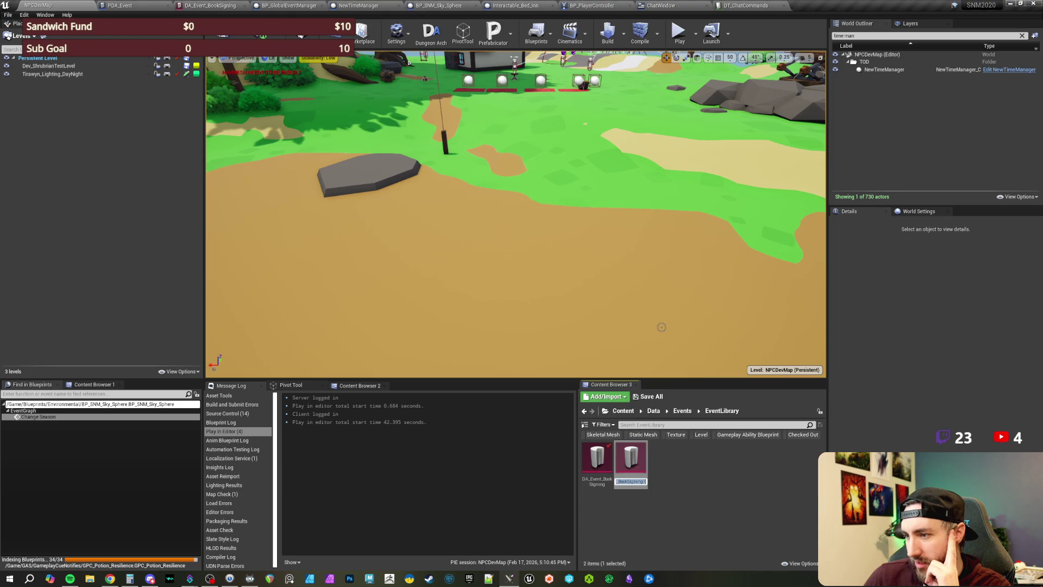
pyautogui.write('DA_Event_Cal')
pyautogui.write('endar_')
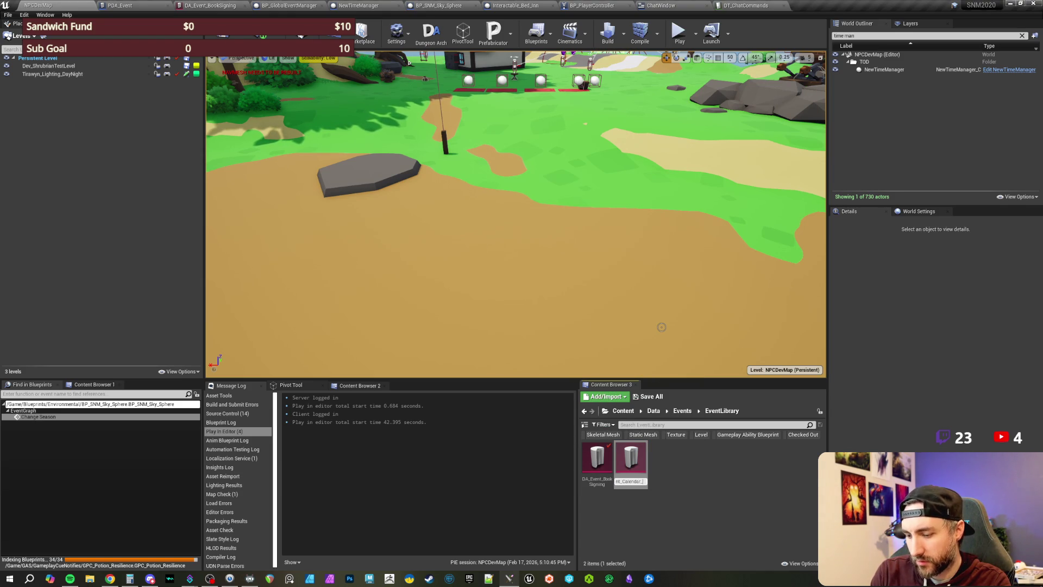
pyautogui.write('Frostfall')
pyautogui.press('Return')
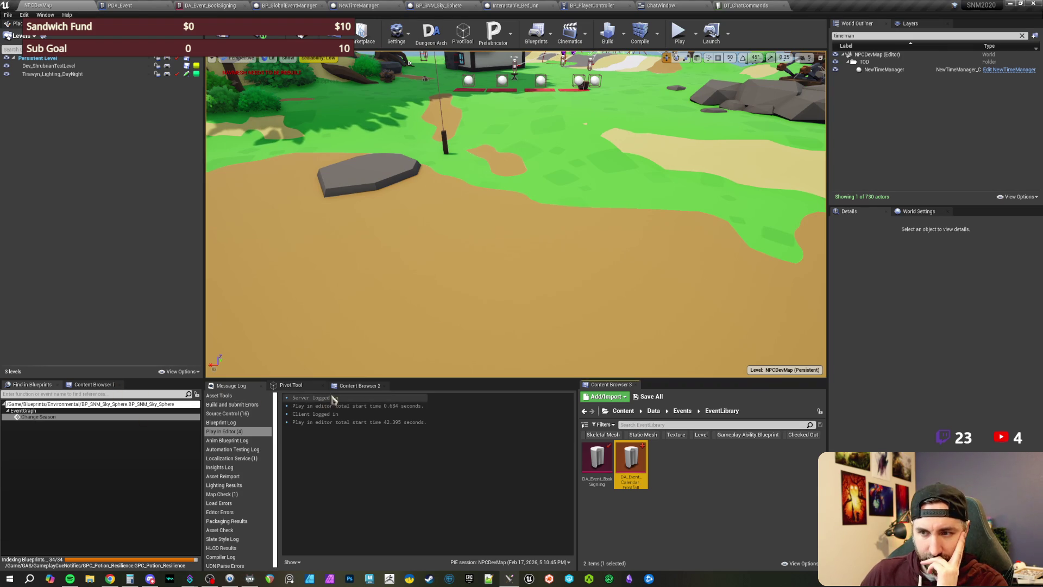
# Step: Search the project's Content folder for the Frostfall level assets
pyautogui.click(359, 386)
pyautogui.click(358, 411)
pyautogui.write('frostfall le')
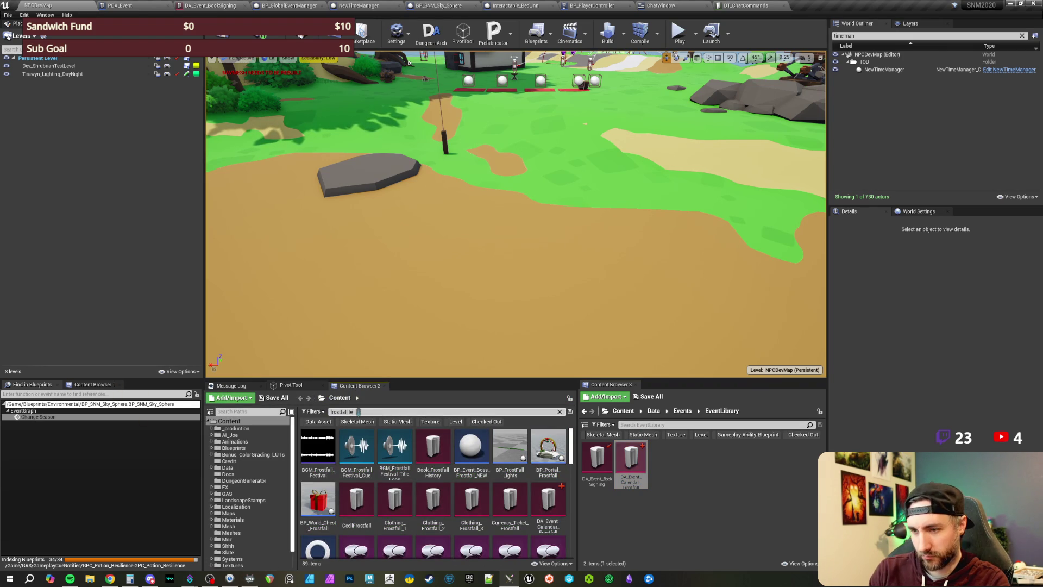
pyautogui.write('vel')
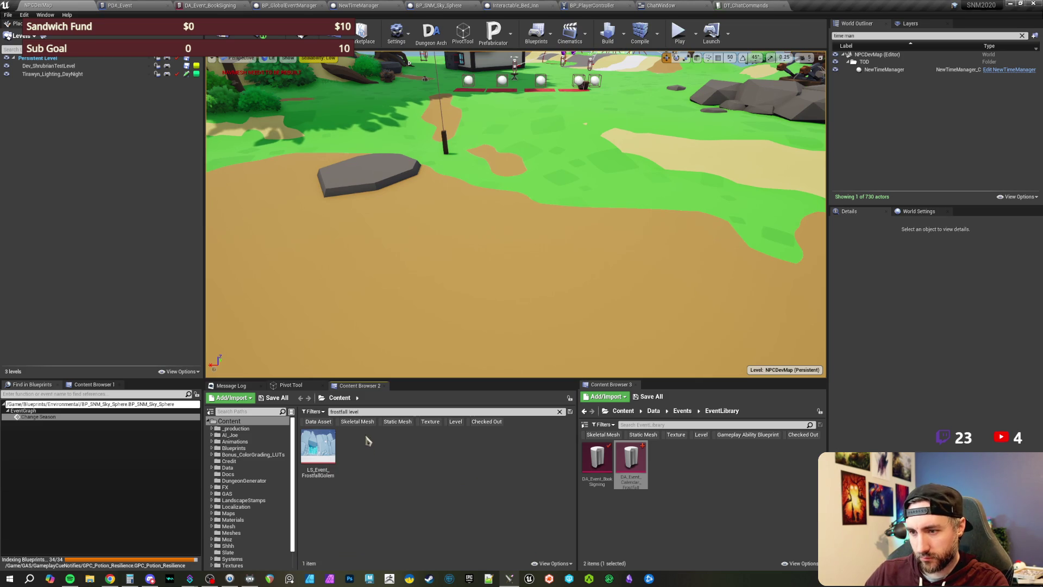
pyautogui.press('BackSpace')
pyautogui.press('BackSpace')
pyautogui.press('BackSpace')
pyautogui.press('BackSpace')
pyautogui.press('BackSpace')
pyautogui.write('map')
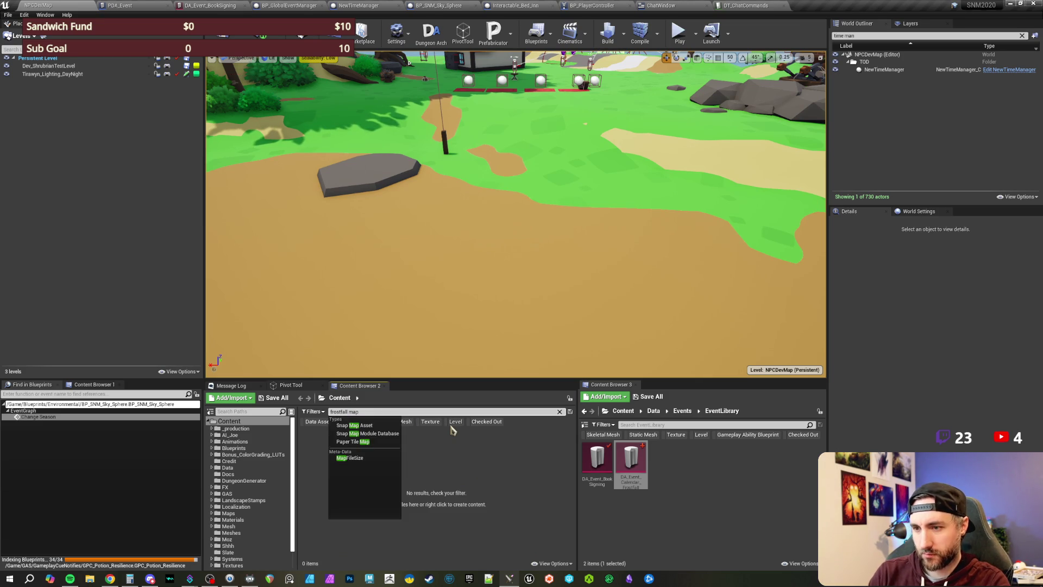
pyautogui.click(452, 448)
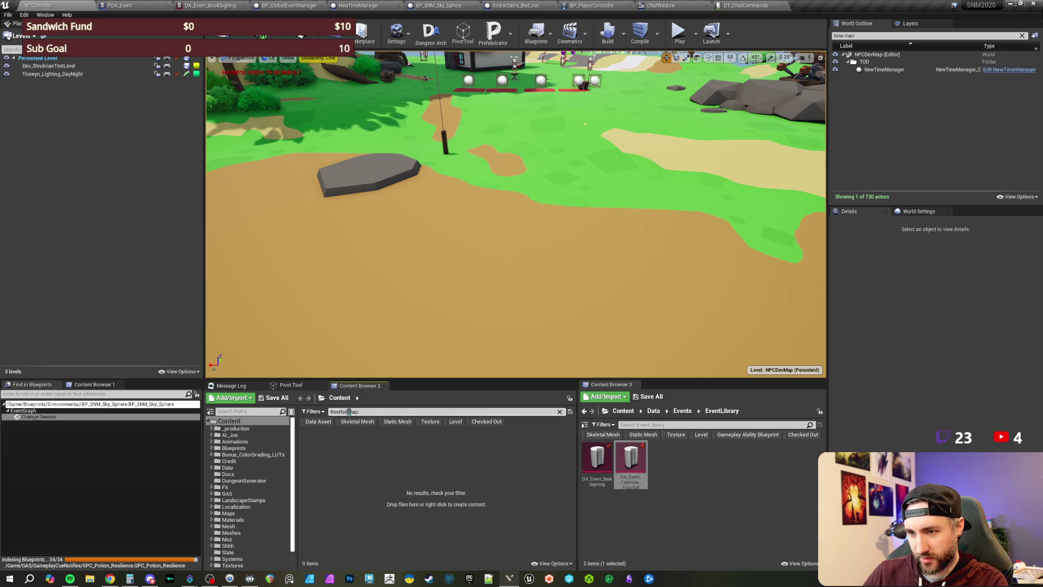
pyautogui.press('BackSpace')
pyautogui.press('BackSpace')
pyautogui.press('BackSpace')
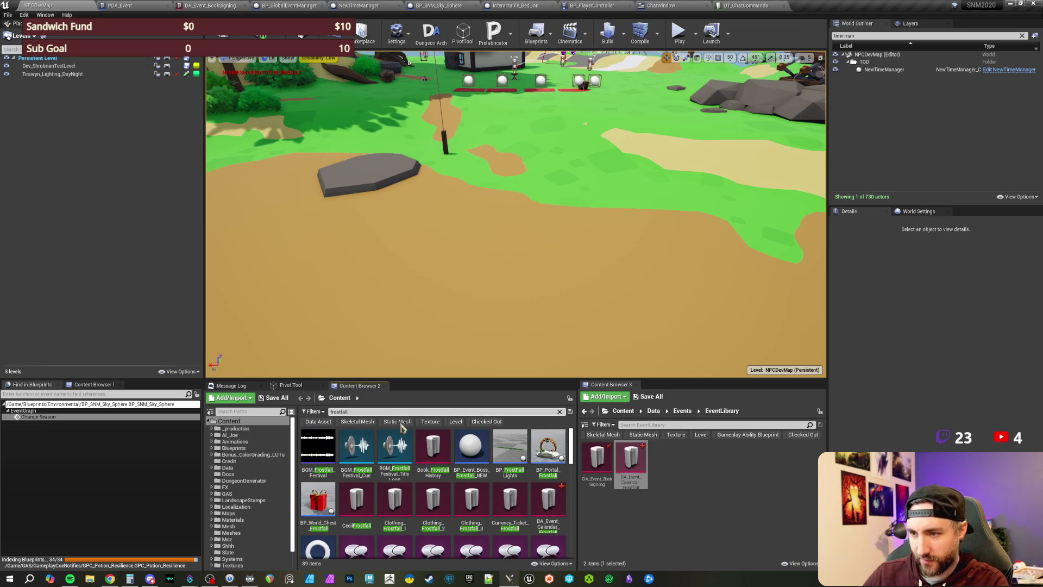
# Step: Select the Frostfall_Portals level asset and add it as a sublevel of NPCDevMap
pyautogui.scroll(-3, 472, 505)
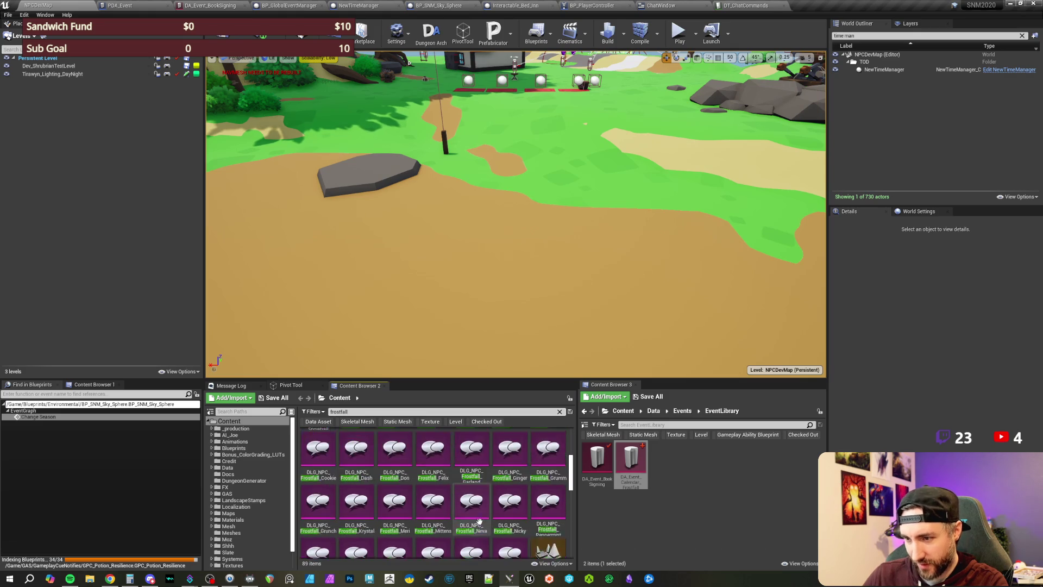
pyautogui.scroll(-2, 479, 522)
pyautogui.click(562, 461)
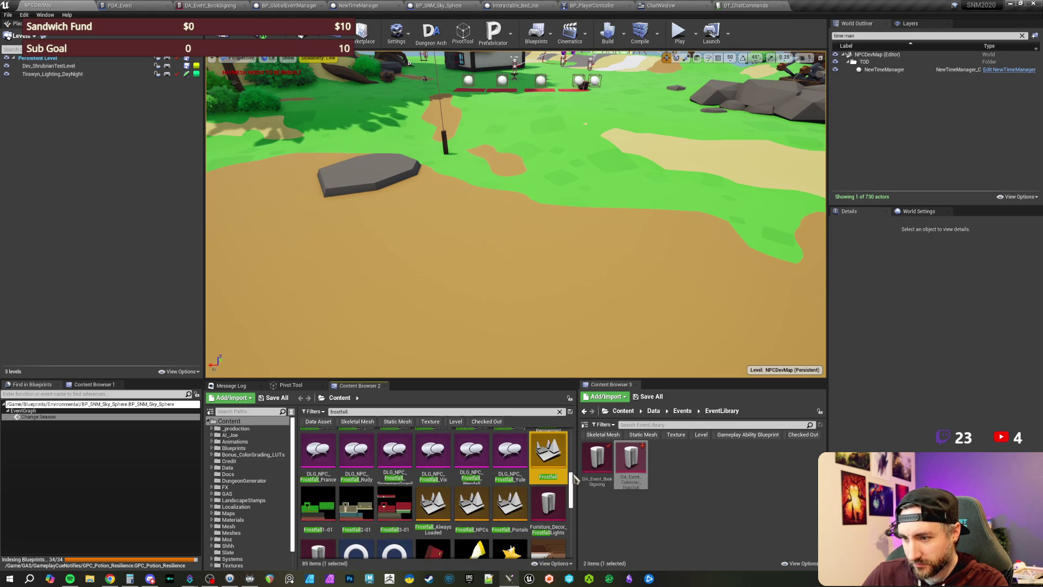
pyautogui.click(510, 511)
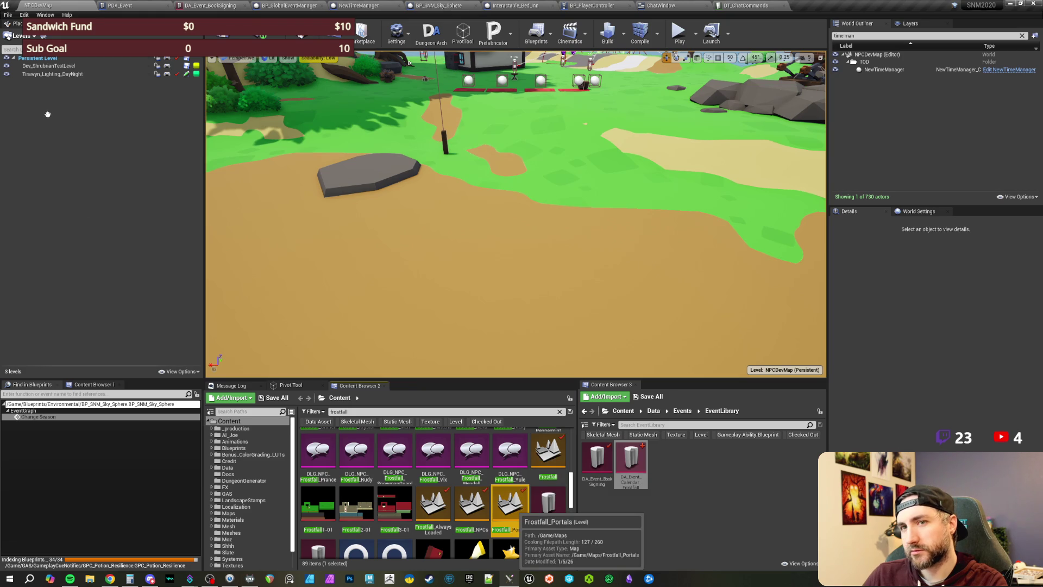
pyautogui.moveTo(48, 114); pyautogui.dragTo(90, 134)
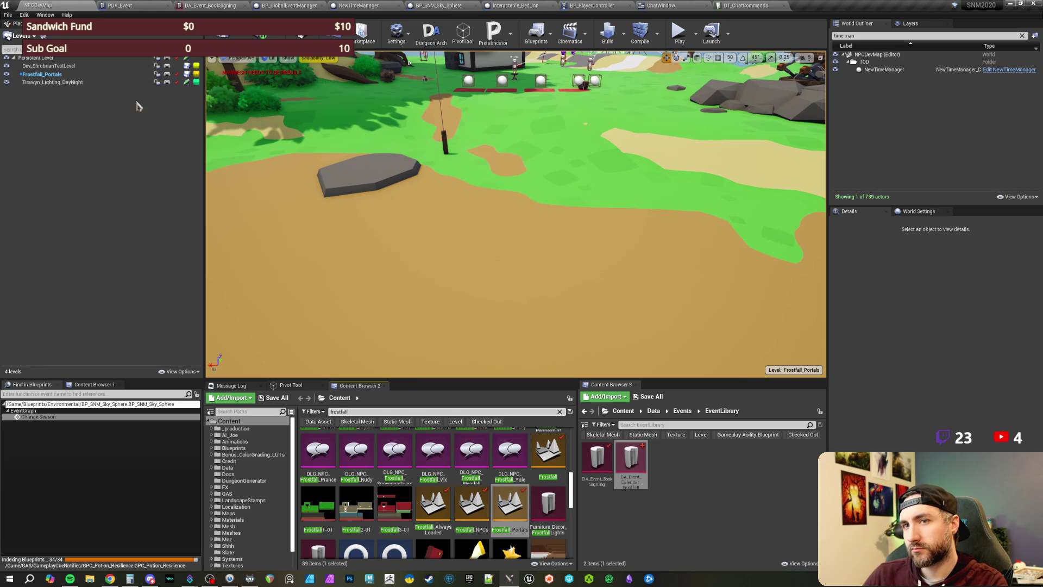
# Step: Filter the Outliner to Only in Current Level and focus the Frostfall_Portals Snowpeak portal
pyautogui.doubleClick(41, 57)
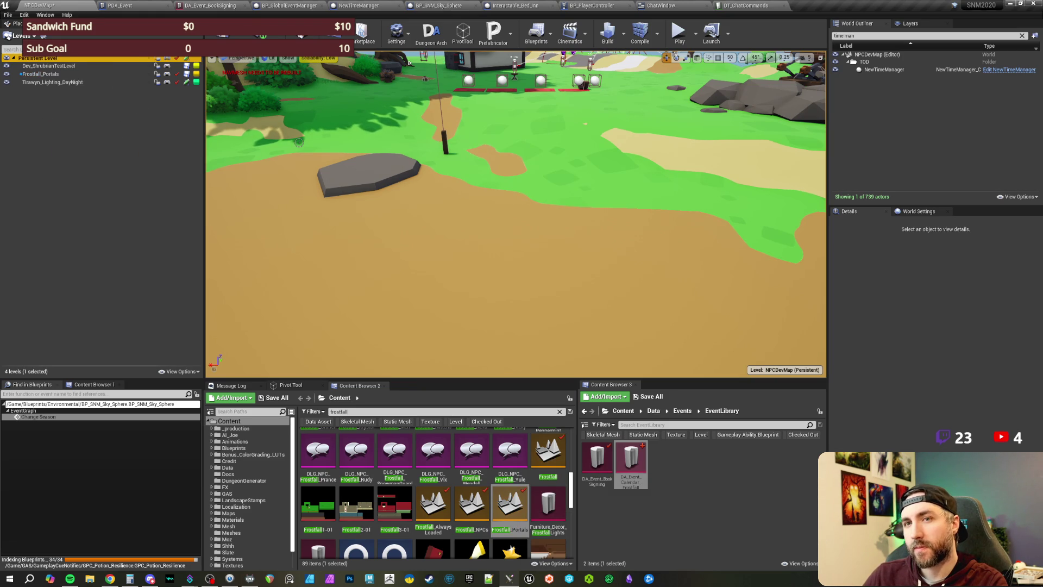
pyautogui.click(53, 74)
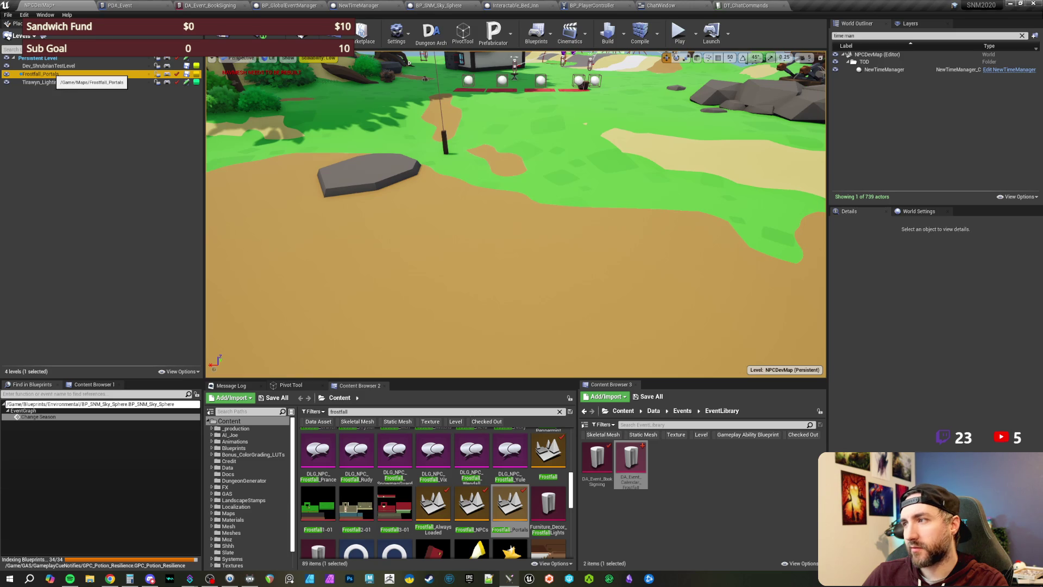
pyautogui.click(1021, 36)
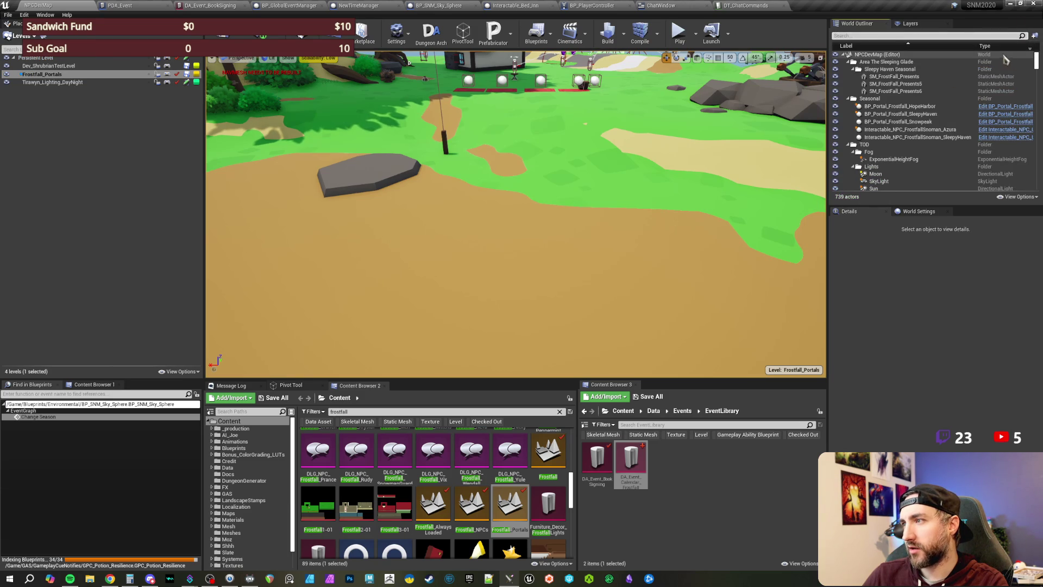
pyautogui.click(1018, 196)
pyautogui.click(1009, 231)
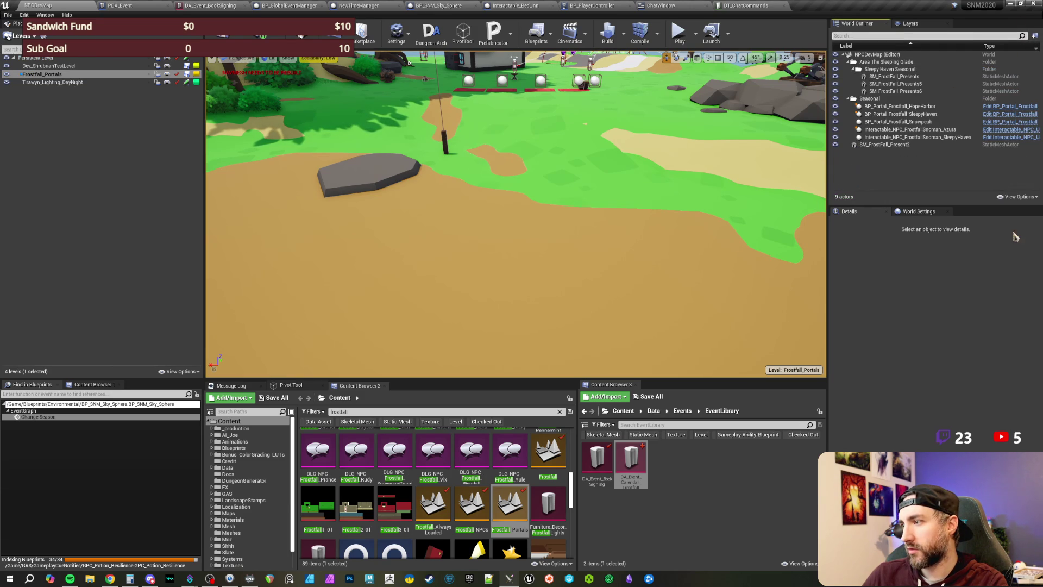
pyautogui.doubleClick(893, 123)
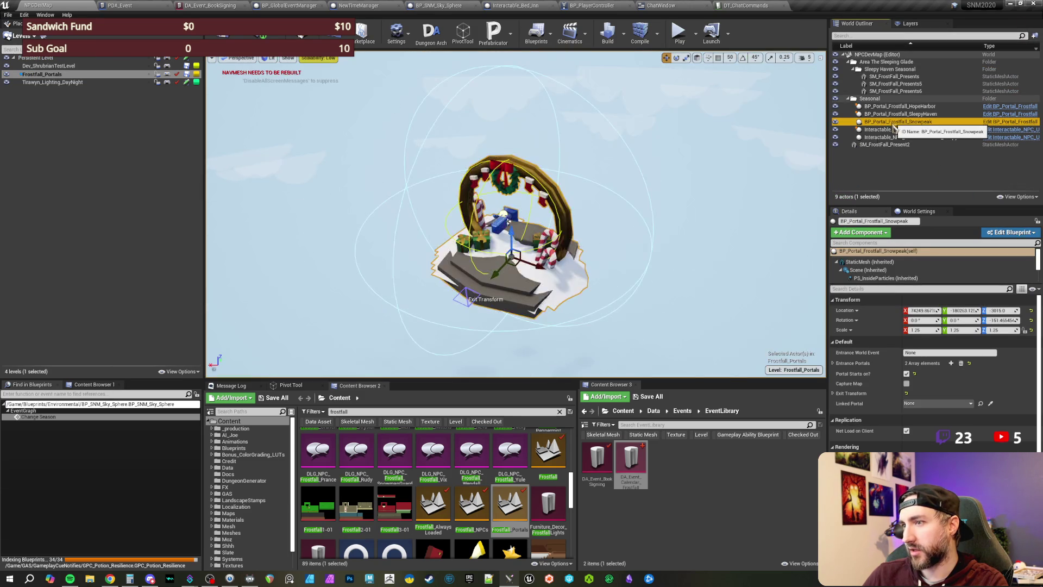
pyautogui.click(36, 58)
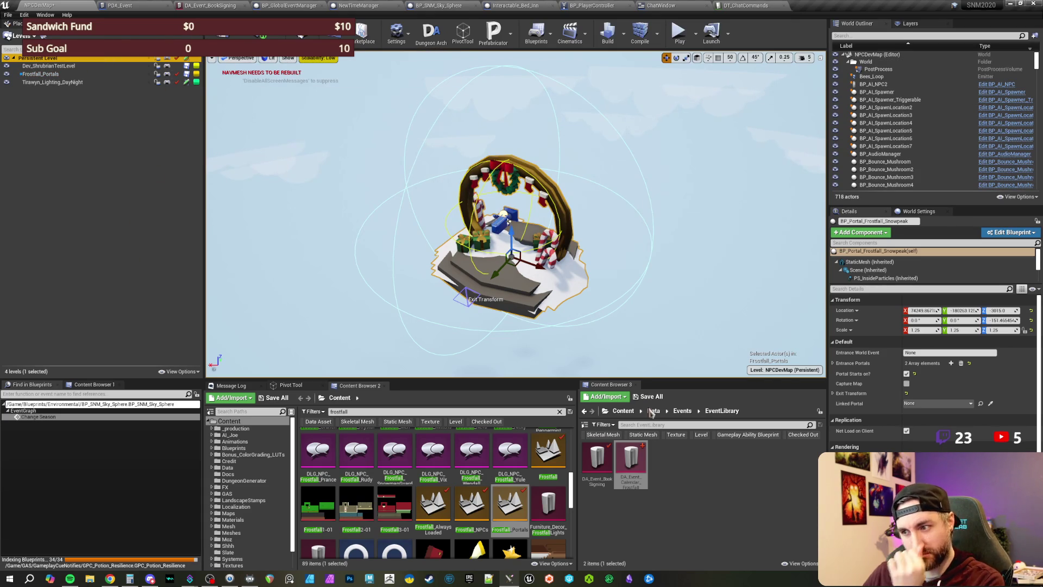
# Step: Search the Content folder for platform meshes and drag a wooden dock platform into the level
pyautogui.click(623, 411)
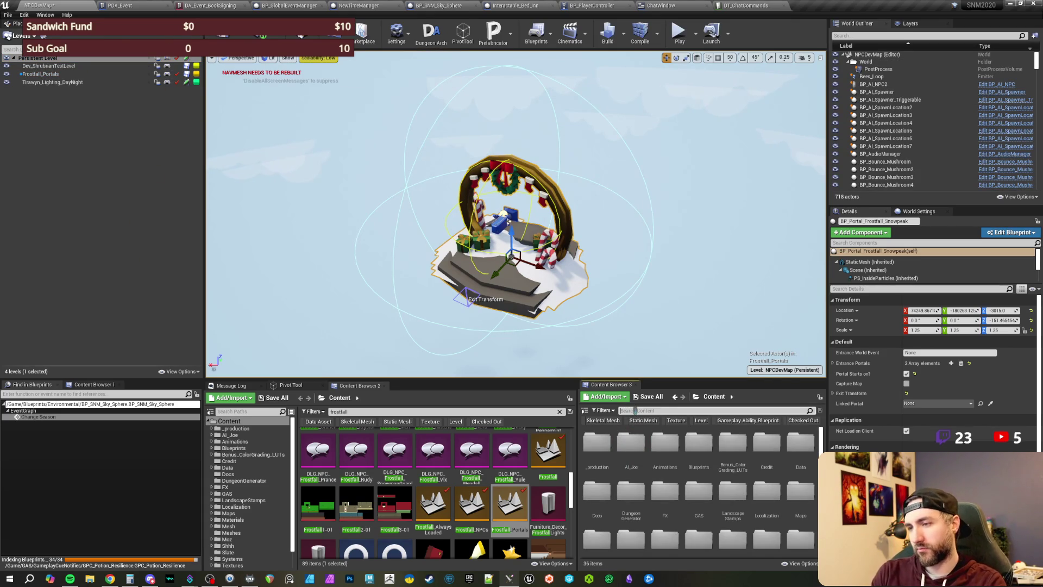
pyautogui.write('pli')
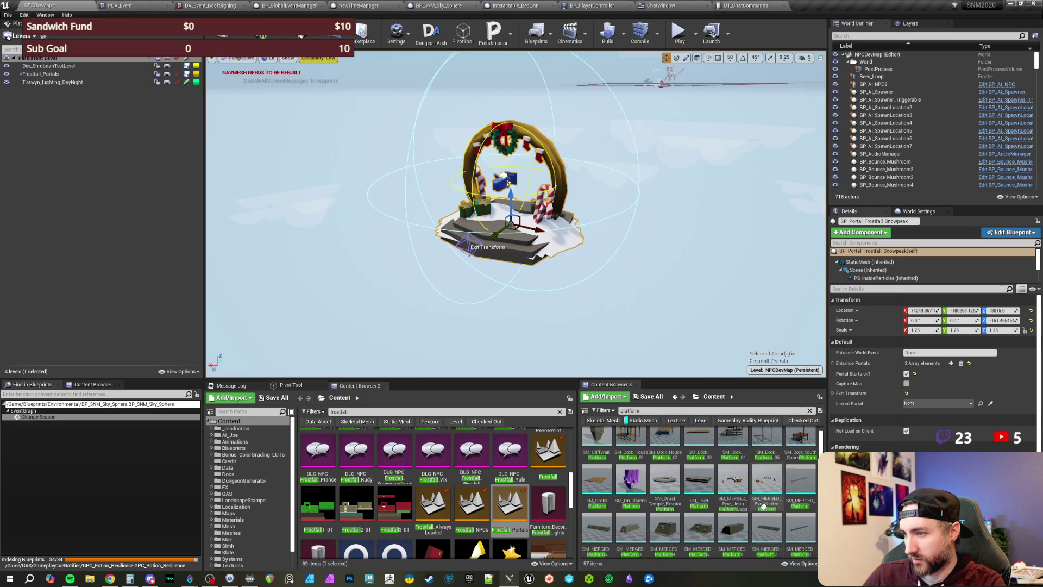
pyautogui.moveTo(699, 442)
pyautogui.mouseDown()
pyautogui.moveTo(679, 391)
pyautogui.moveTo(499, 239)
pyautogui.moveTo(497, 250)
pyautogui.moveTo(500, 260)
pyautogui.moveTo(537, 250)
pyautogui.mouseUp()
# Step: Undo the first dock placement, keep the Snowpeak portal, and re-place SM_Dock_Platform_03 beneath it
pyautogui.press('Escape')
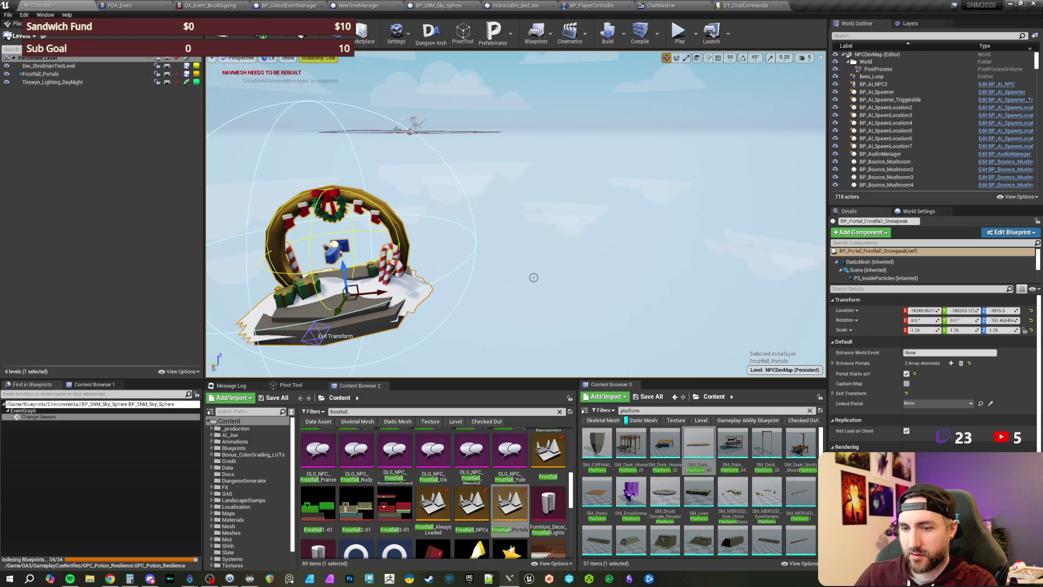
pyautogui.press('Delete')
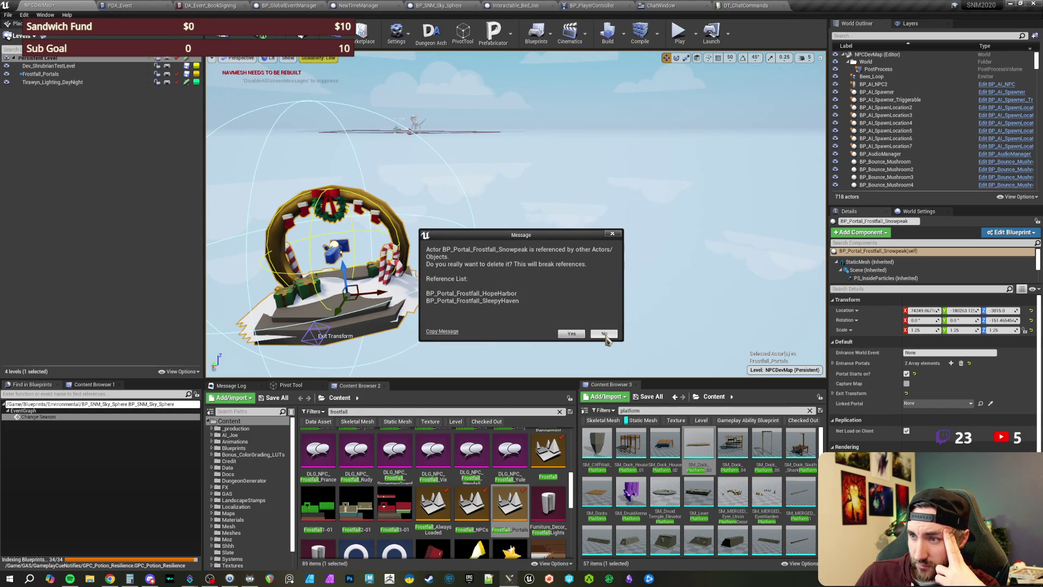
pyautogui.click(605, 335)
pyautogui.moveTo(703, 443)
pyautogui.mouseDown()
pyautogui.moveTo(380, 332)
pyautogui.moveTo(346, 334)
pyautogui.mouseUp()
pyautogui.moveTo(451, 317)
pyautogui.mouseDown()
pyautogui.moveTo(486, 254)
pyautogui.moveTo(332, 360)
pyautogui.moveTo(255, 375)
pyautogui.mouseUp()
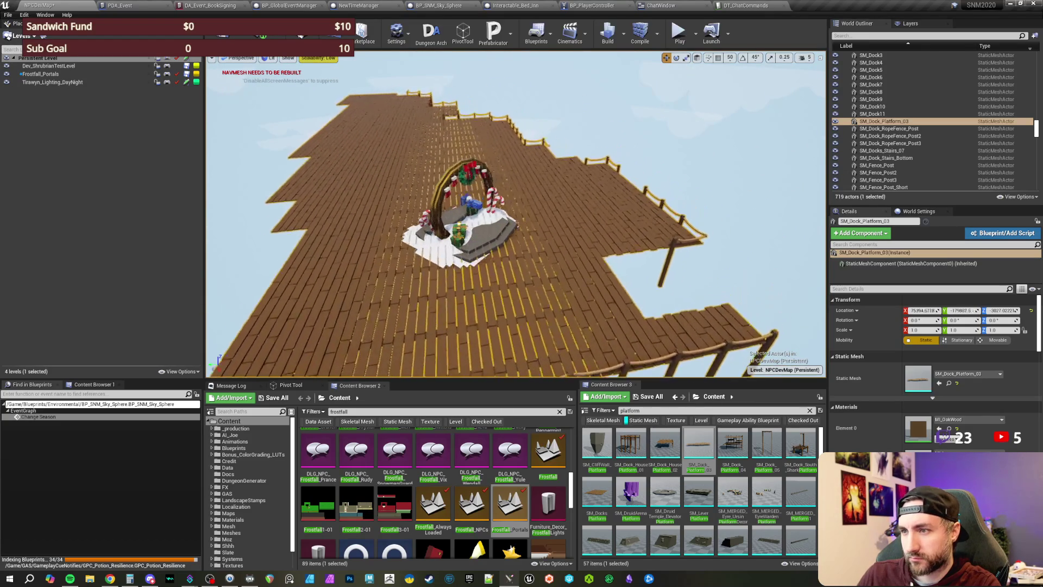
pyautogui.press('Escape')
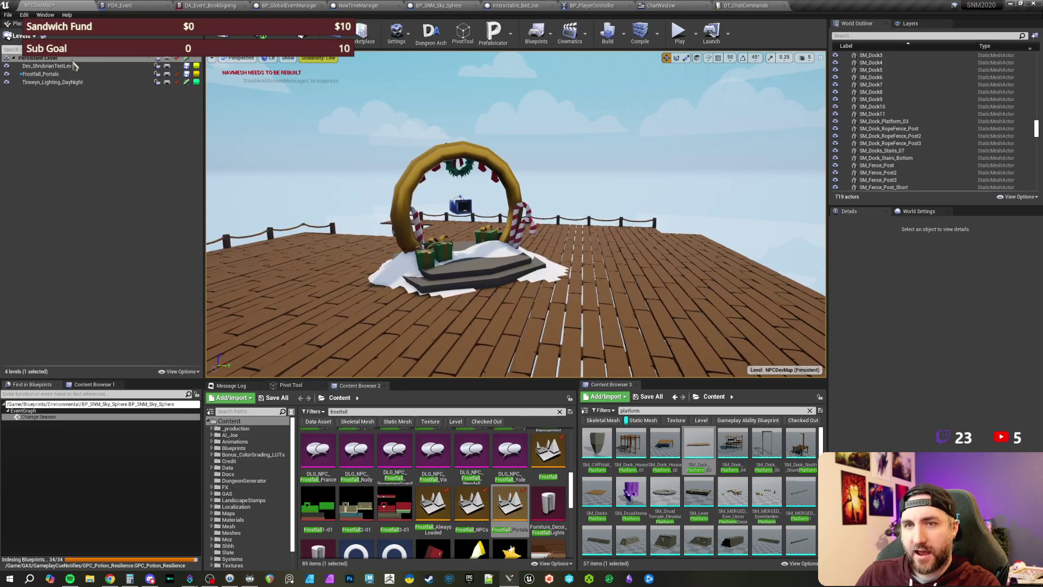
# Step: Place BP_GlobalEventManager on the dock in Frostfall_Portals and inspect its save component
pyautogui.click(57, 76)
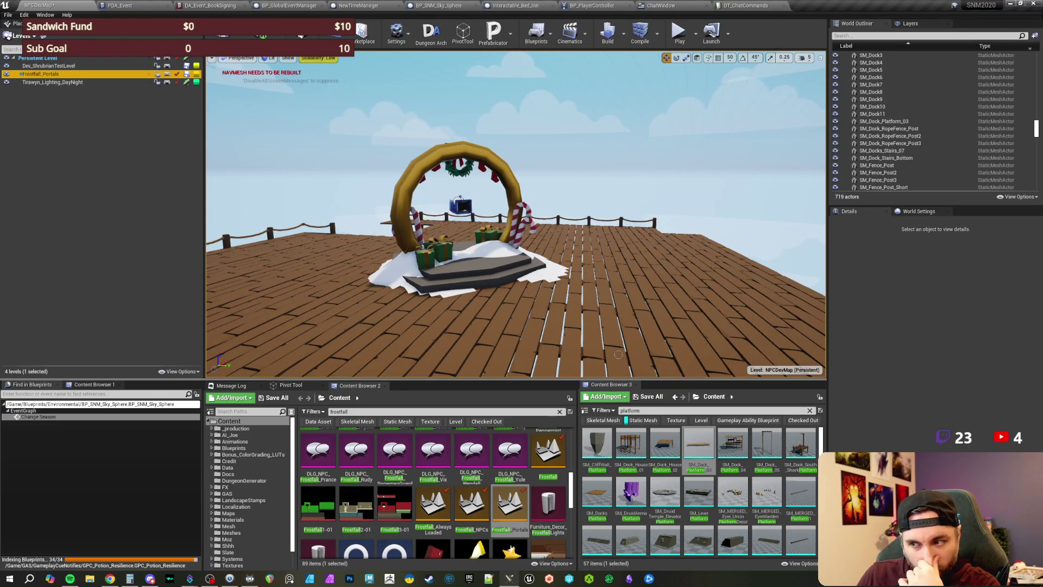
pyautogui.click(646, 422)
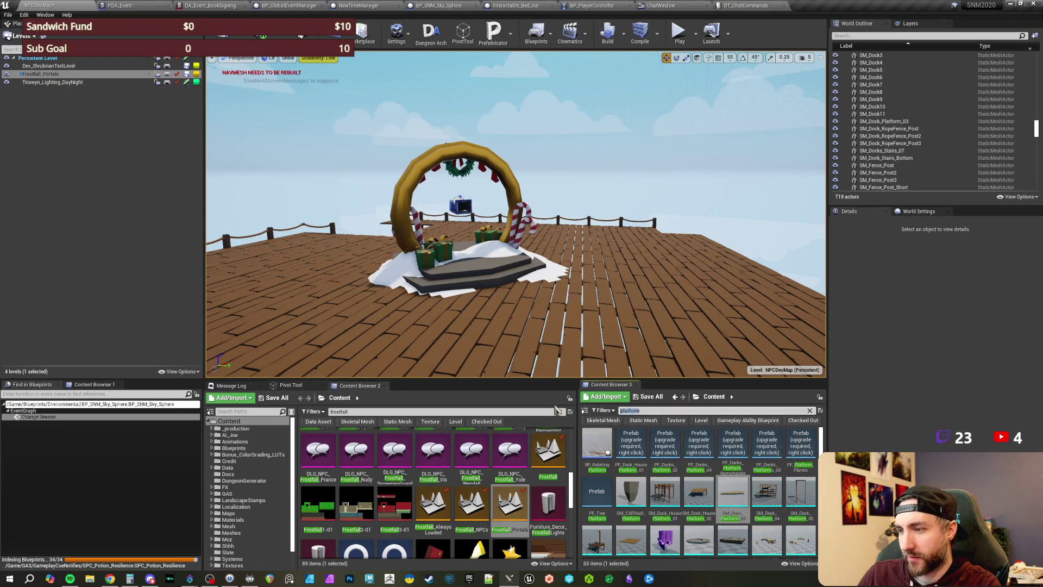
pyautogui.write('global event man')
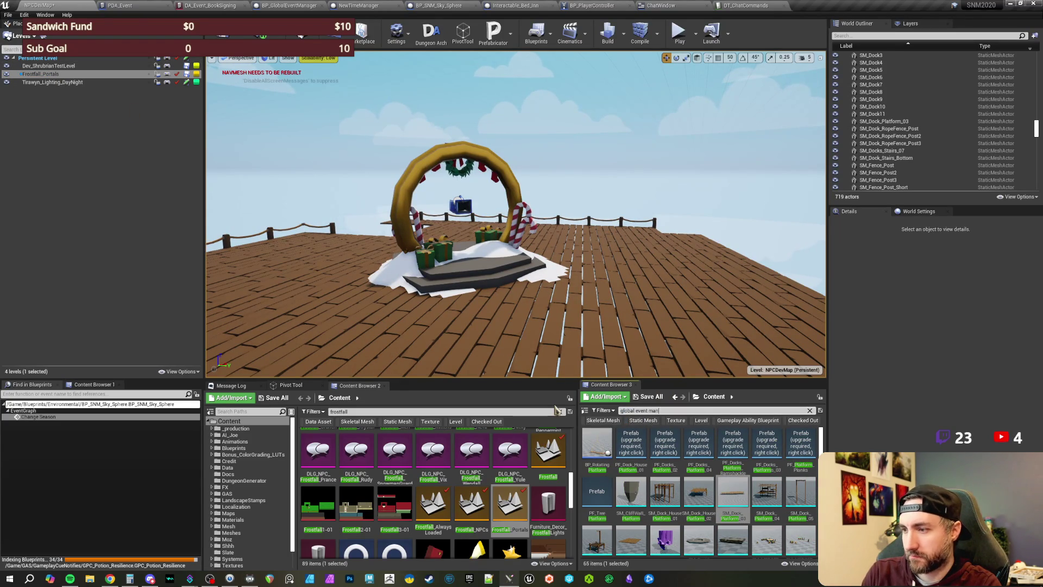
pyautogui.moveTo(596, 443)
pyautogui.mouseDown()
pyautogui.moveTo(566, 298)
pyautogui.moveTo(603, 283)
pyautogui.moveTo(608, 71)
pyautogui.mouseUp()
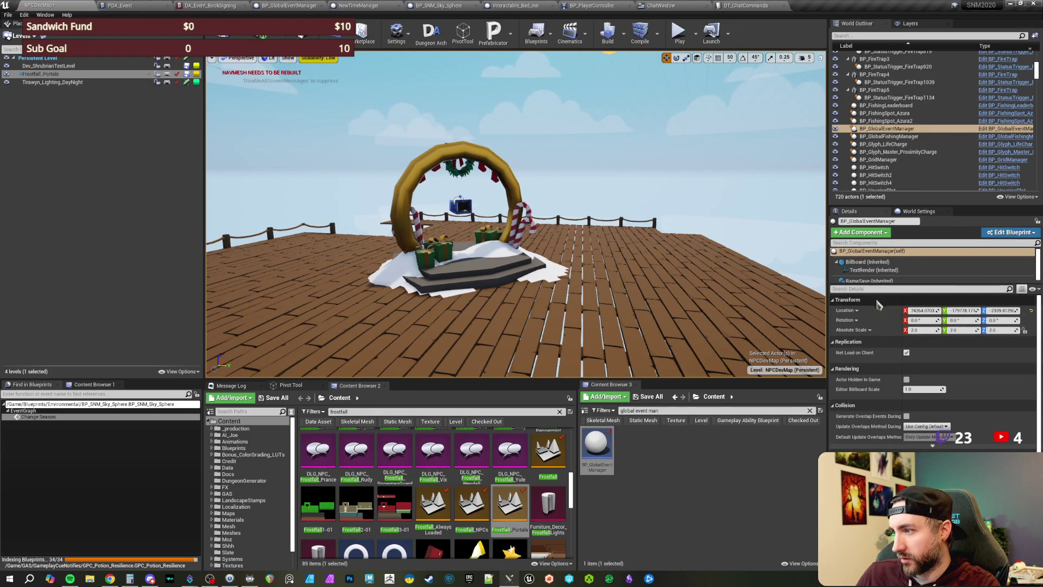
pyautogui.click(866, 280)
pyautogui.moveTo(543, 109); pyautogui.dragTo(543, 141)
pyautogui.moveTo(688, 238); pyautogui.dragTo(688, 238)
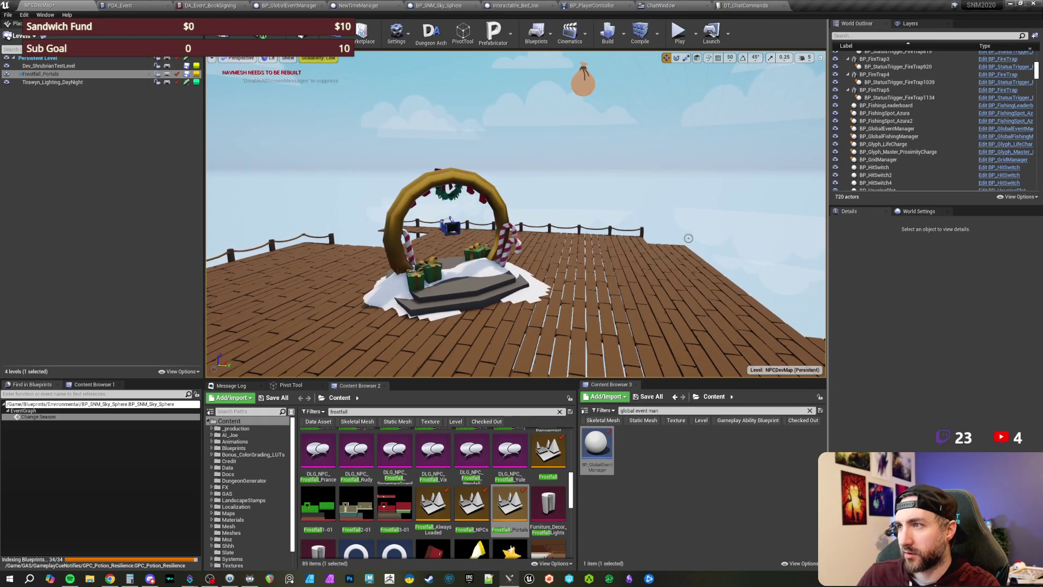
pyautogui.click(639, 522)
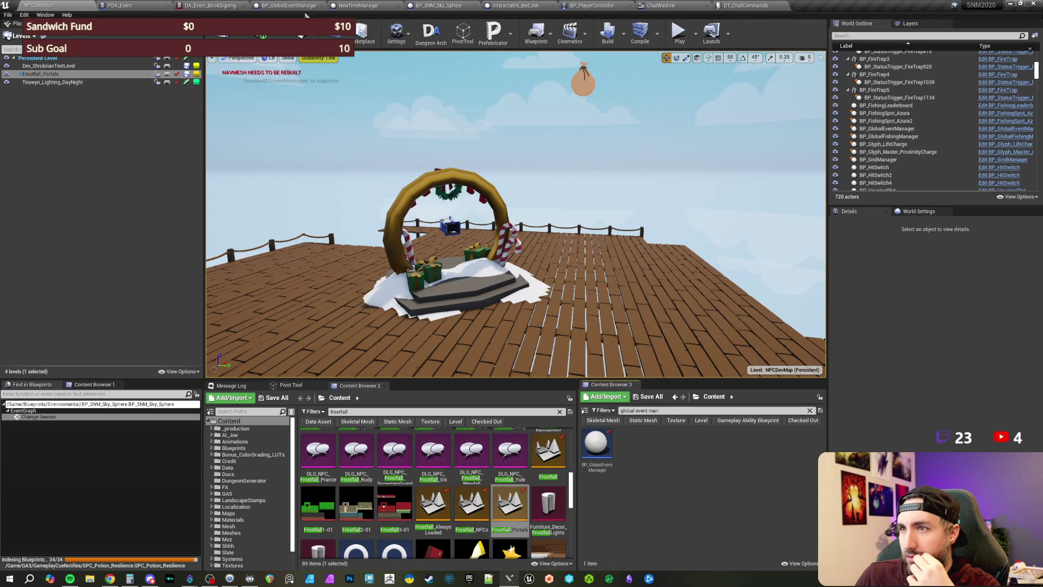
# Step: Close the DA_Event_BookSigning editor and search the content browser for 'da_e' assets
pyautogui.click(231, 11)
pyautogui.click(74, 6)
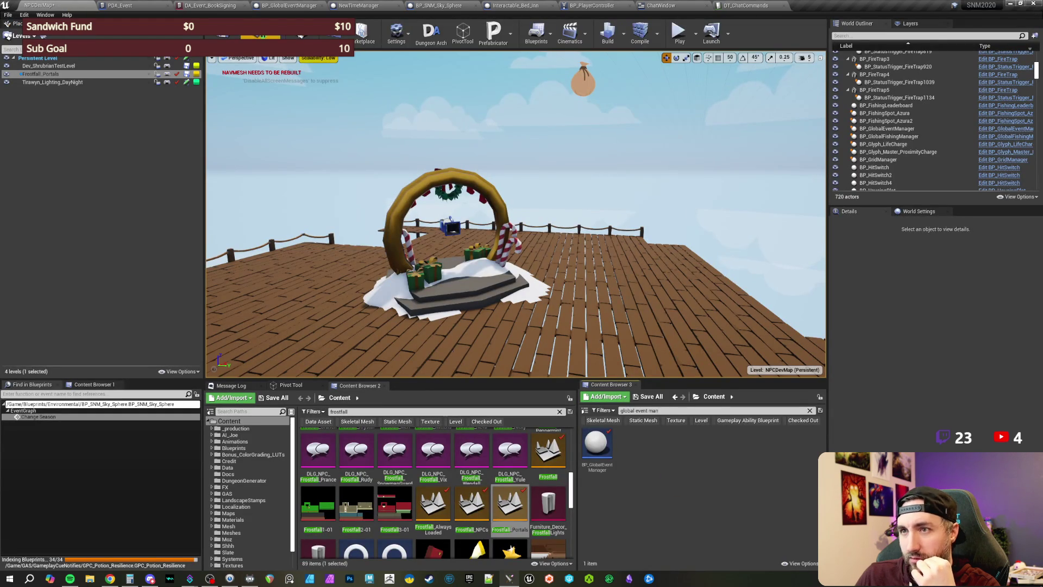
pyautogui.click(680, 411)
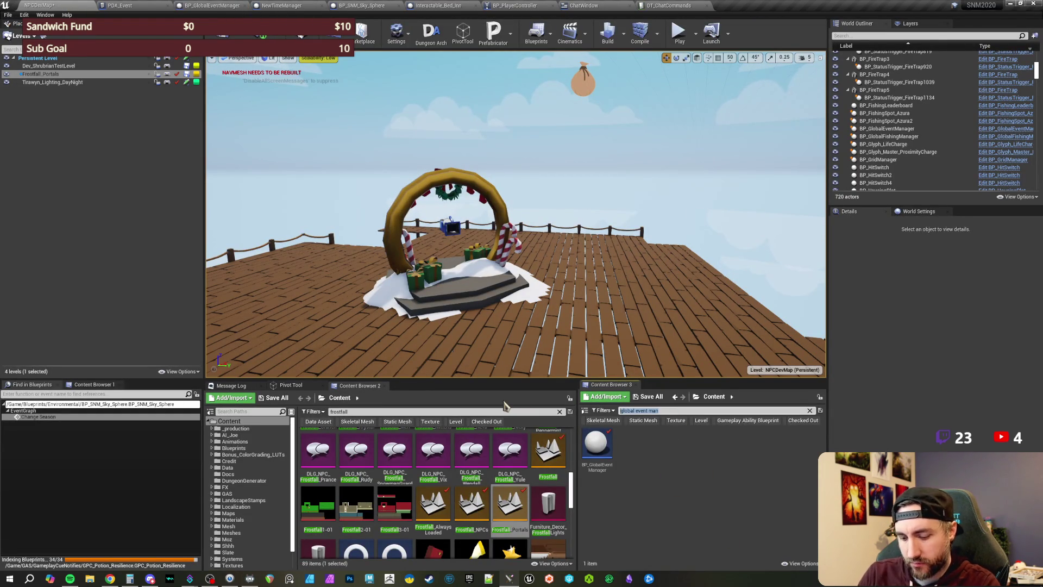
pyautogui.write('da_e')
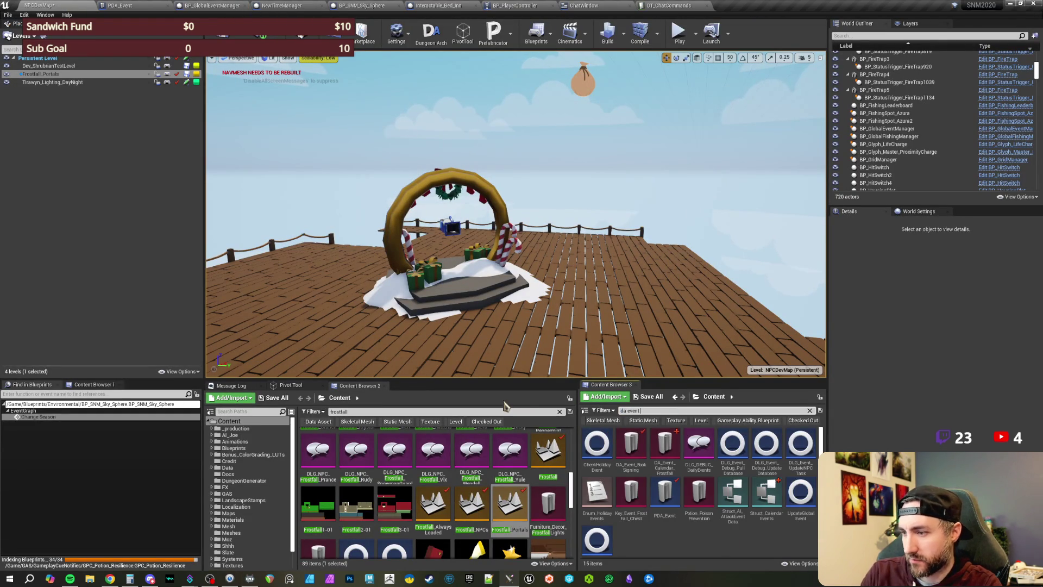
# Step: Open the DA_Event_Calendar_Frostfall asset and set its Calendar Name to Frostfall
pyautogui.doubleClick(664, 449)
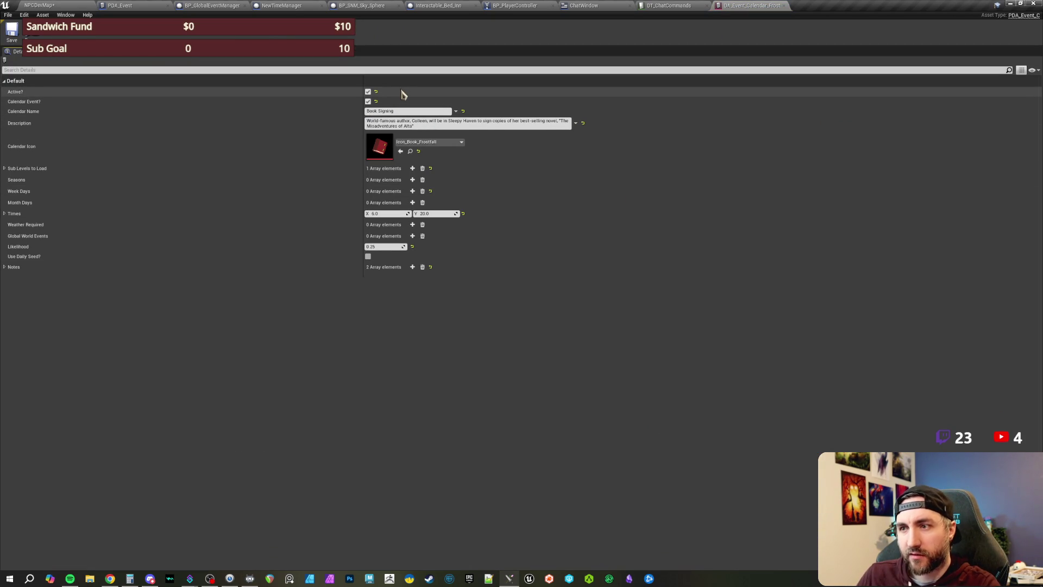
pyautogui.click(406, 111)
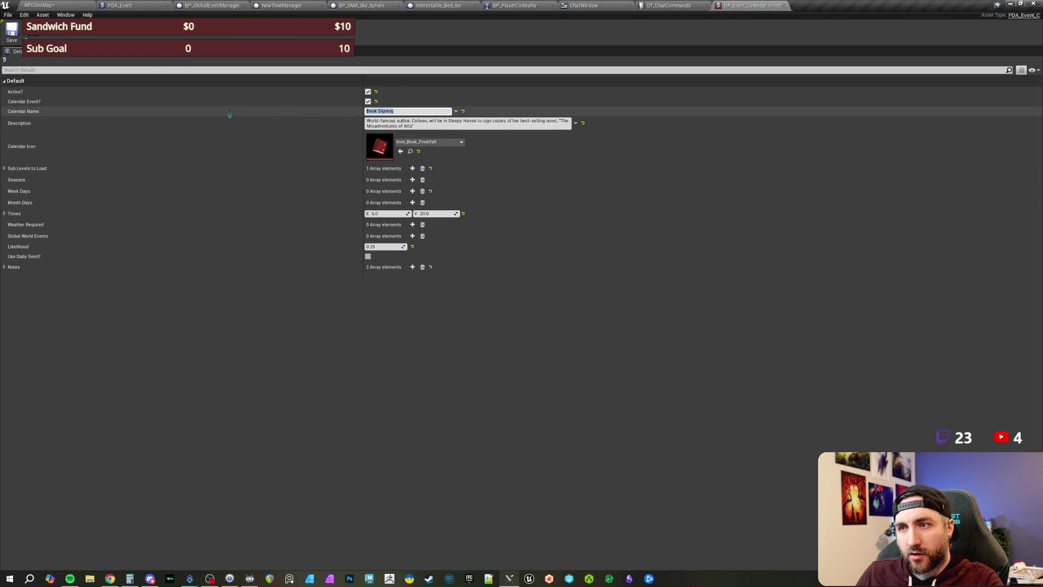
pyautogui.write('Fi')
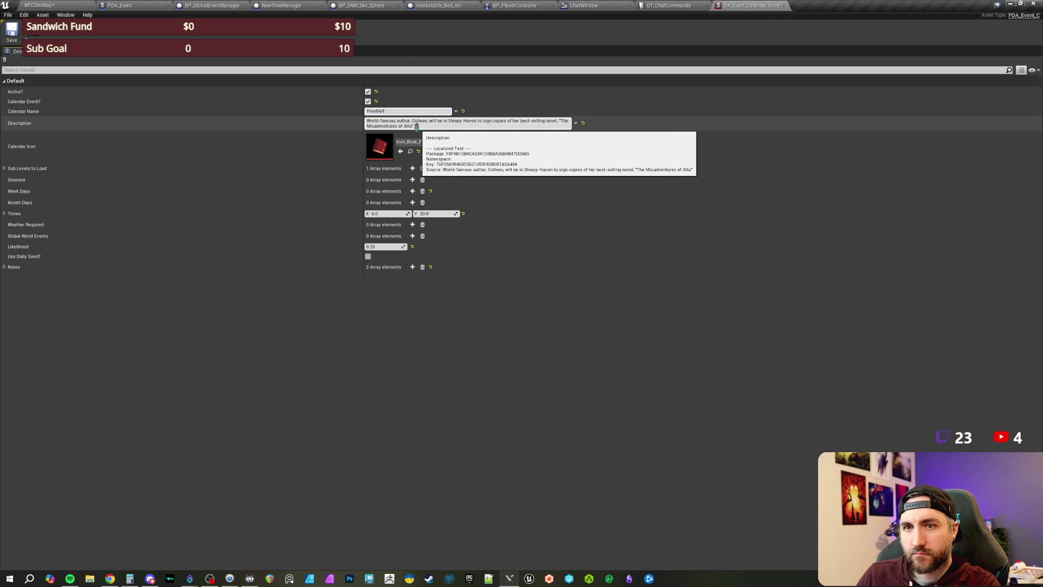
# Step: Replace the Description with 'A festival for winter time'
pyautogui.moveTo(416, 126); pyautogui.dragTo(275, 119)
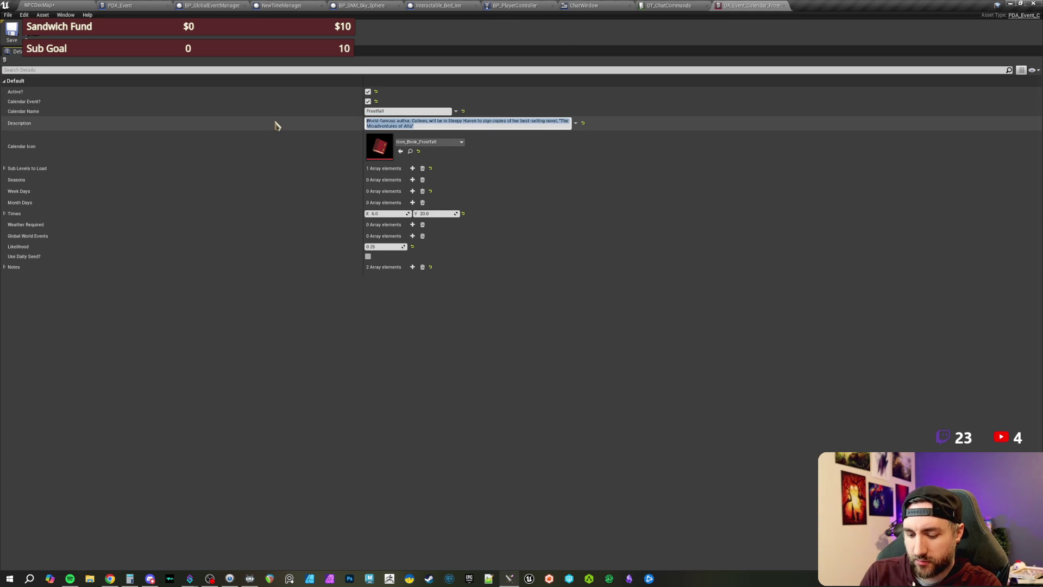
pyautogui.write('A festival for frost')
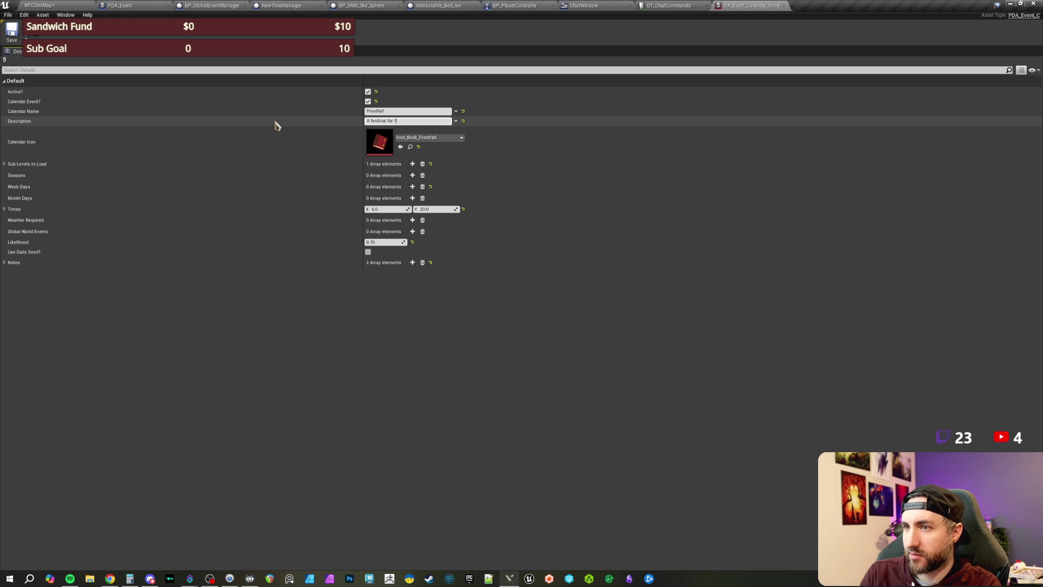
pyautogui.doubleClick(400, 120)
pyautogui.write('winter time')
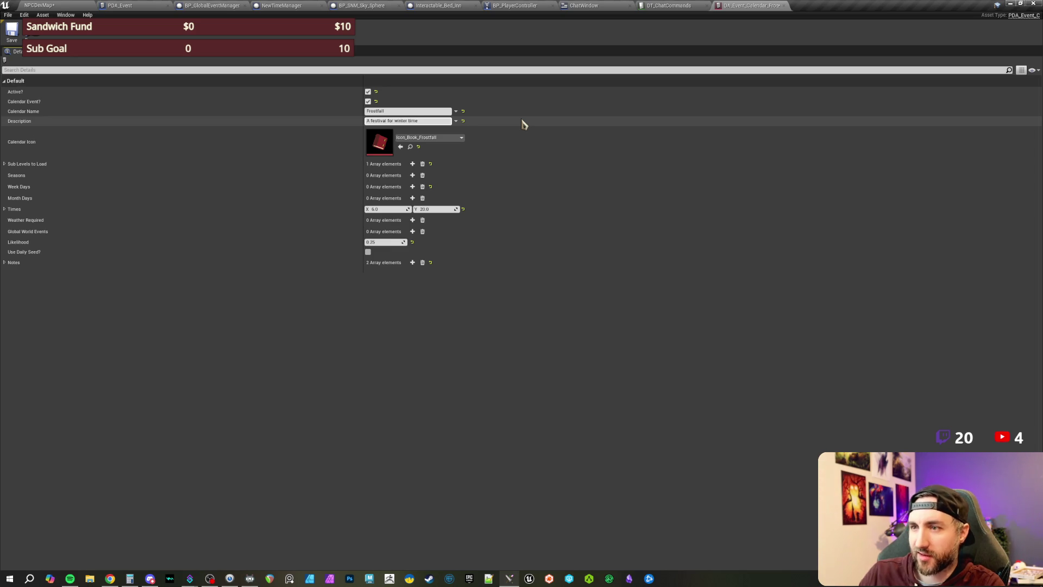
pyautogui.press('Return')
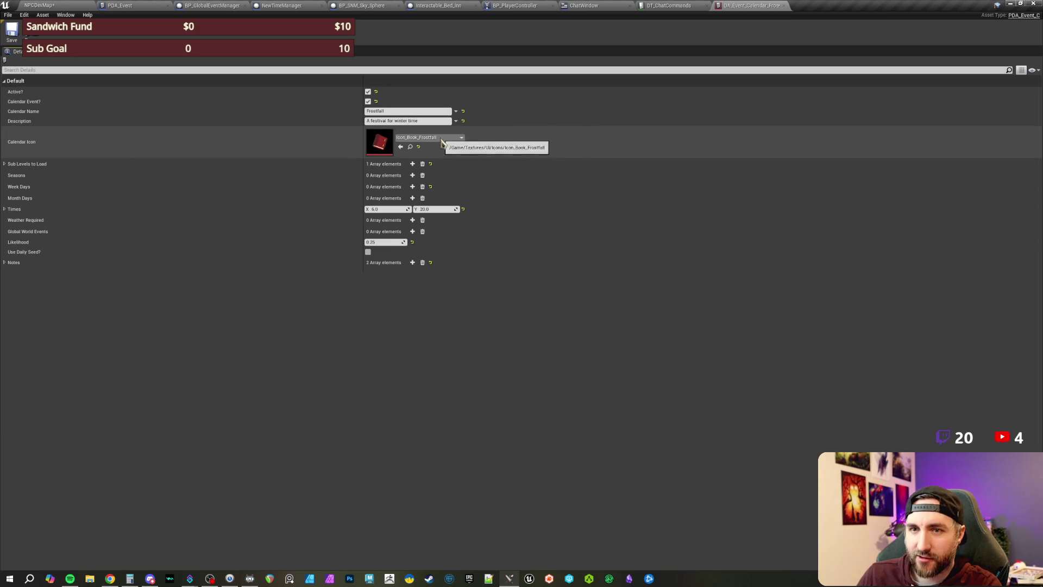
# Step: Search 'horn' in the Calendar Icon picker and choose Icon_FrostfallHorn instead of Icon_Book_Frostfall
pyautogui.click(441, 139)
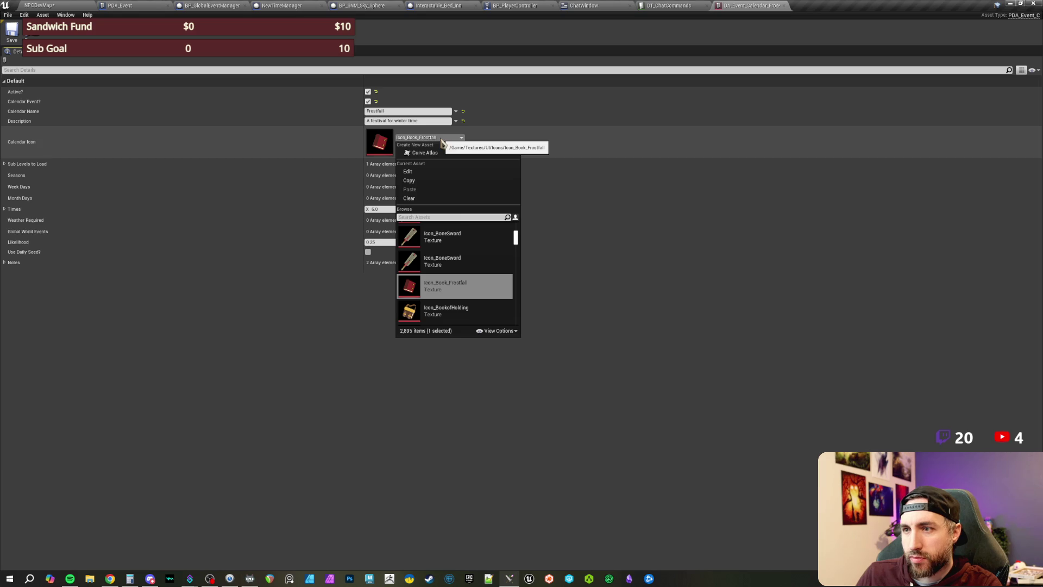
pyautogui.moveTo(451, 293)
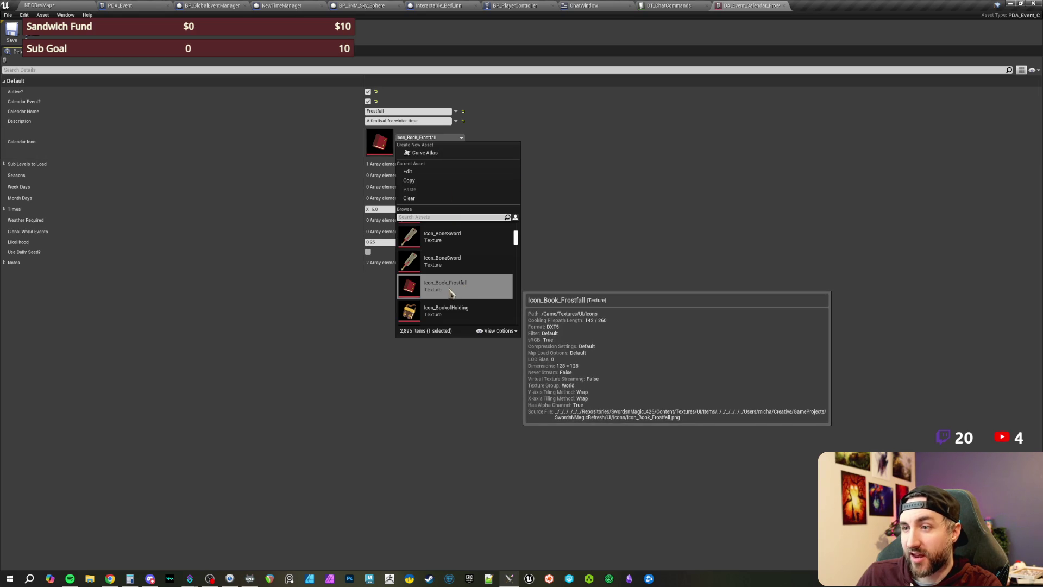
pyautogui.write('horn')
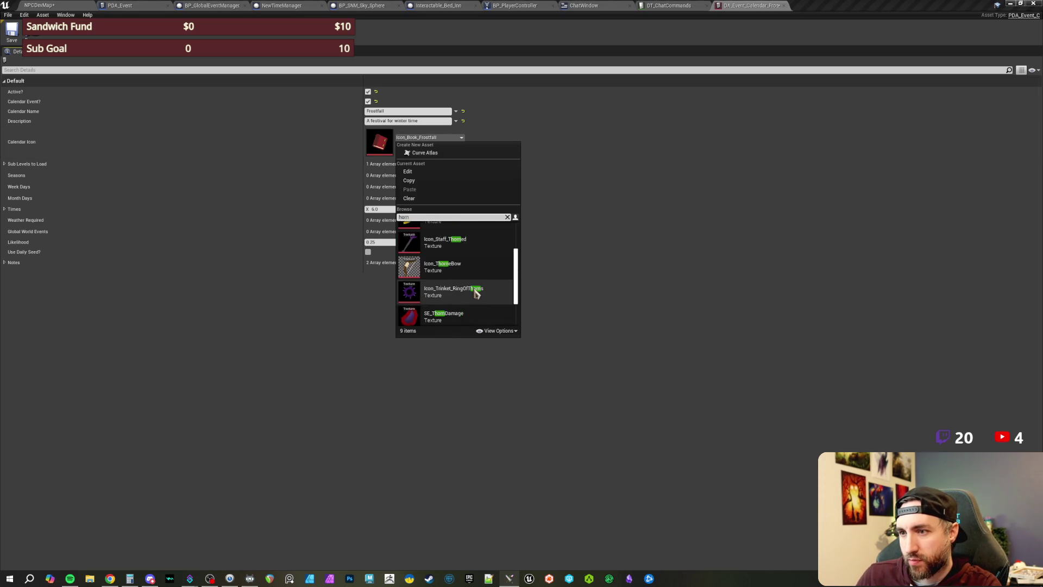
pyautogui.click(465, 283)
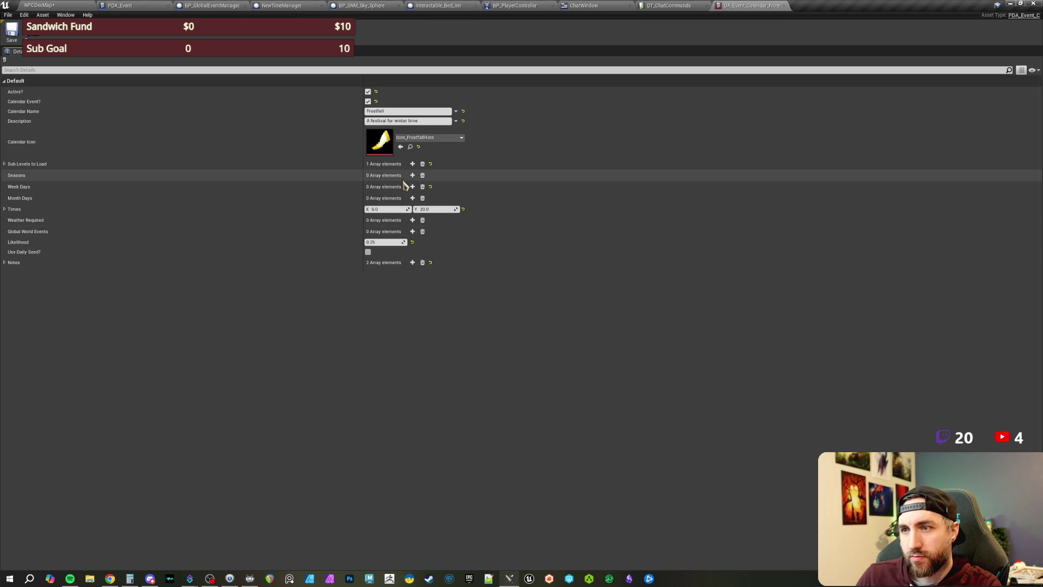
# Step: Change Sub Levels to Load element 0 to Frostfall_Portals, confirming the name in the NPCDevMap level
pyautogui.click(5, 163)
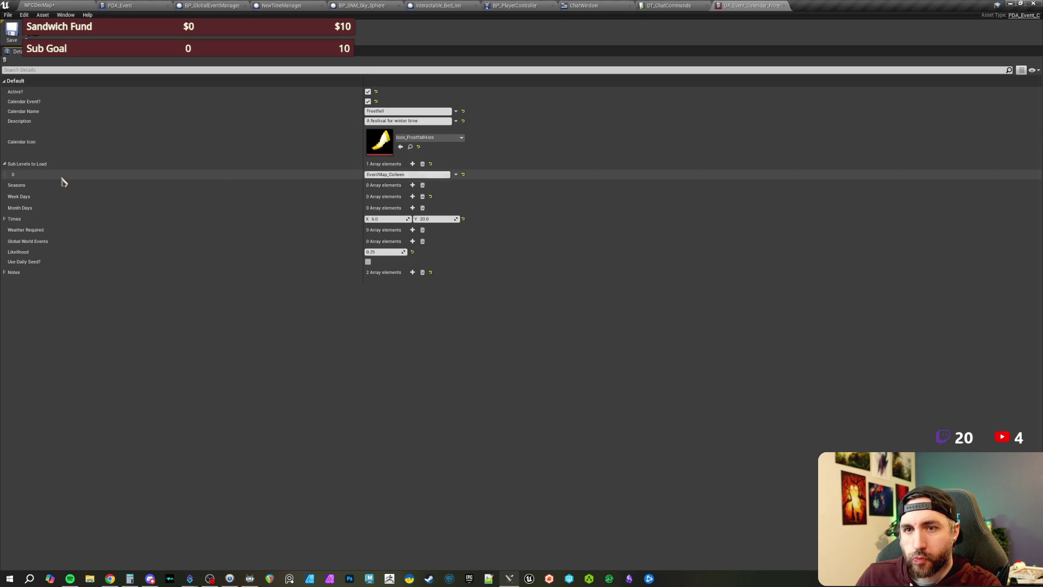
pyautogui.moveTo(405, 174); pyautogui.dragTo(294, 175)
pyautogui.write('Frostfall_Portals')
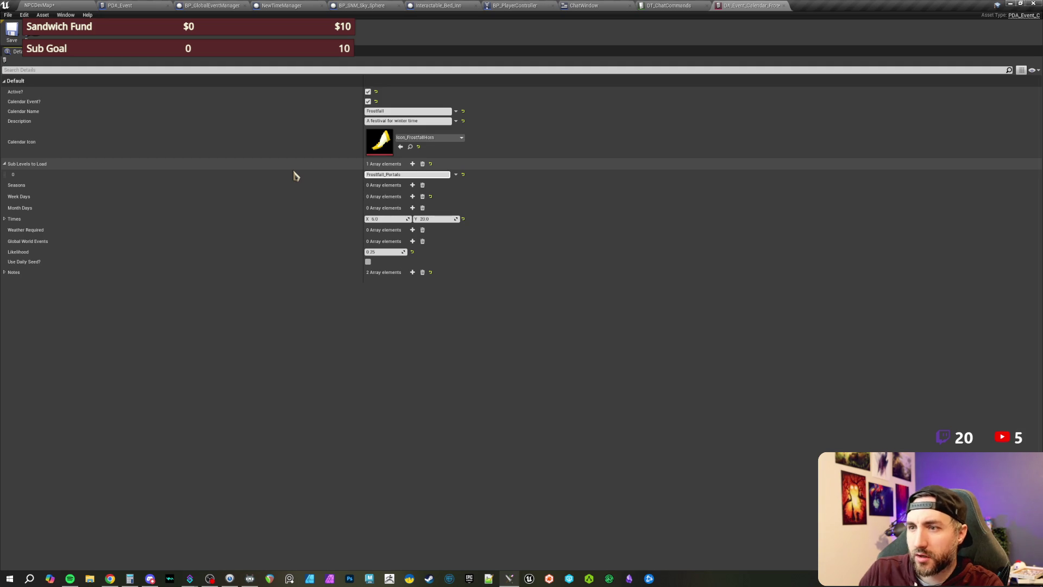
pyautogui.click(41, 5)
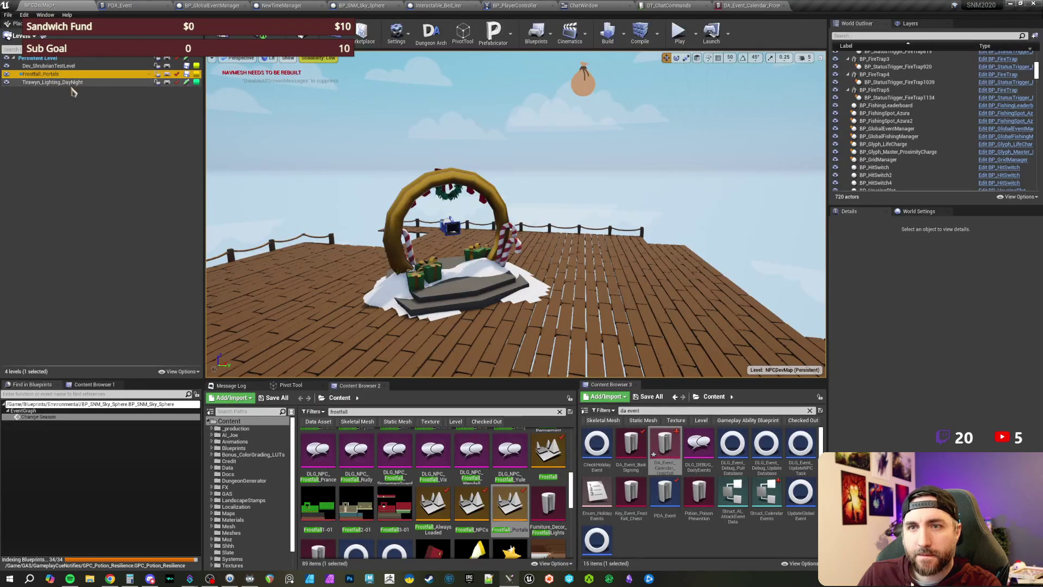
pyautogui.click(750, 5)
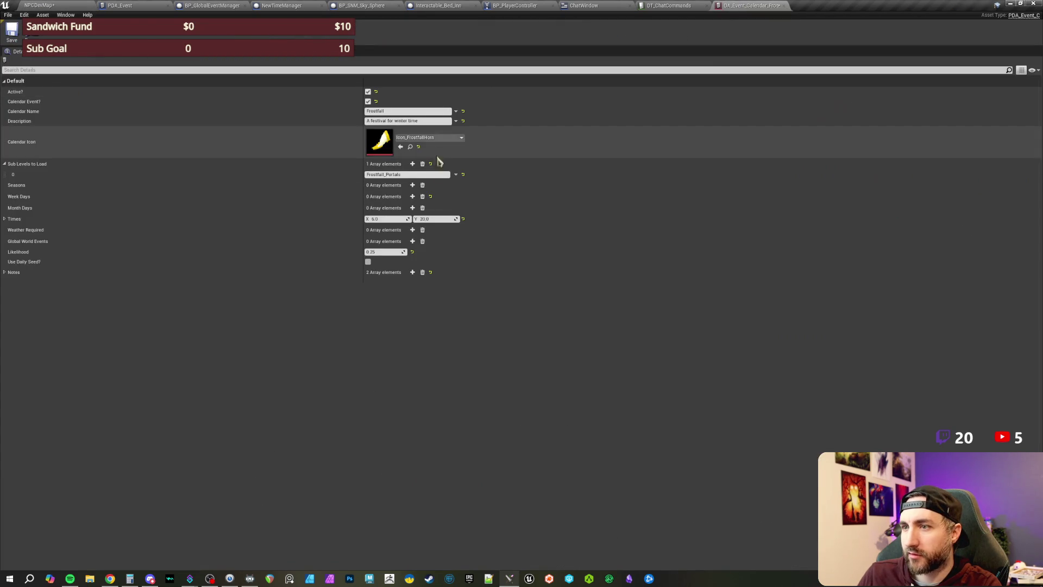
pyautogui.click(412, 185)
# Step: Set the new season entry to Winter and add the Month Days entries
pyautogui.click(380, 196)
pyautogui.click(379, 219)
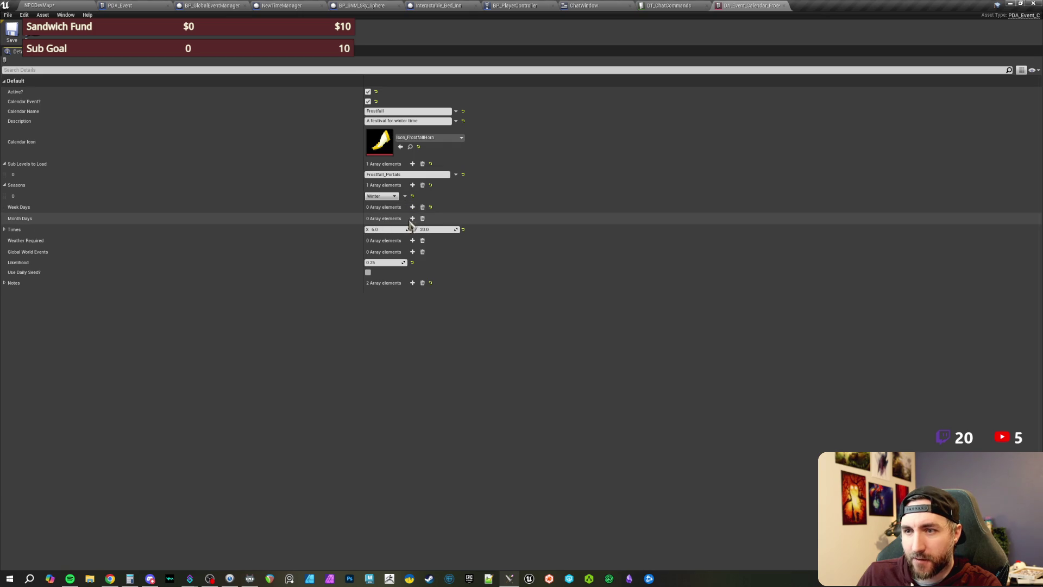
pyautogui.click(413, 218)
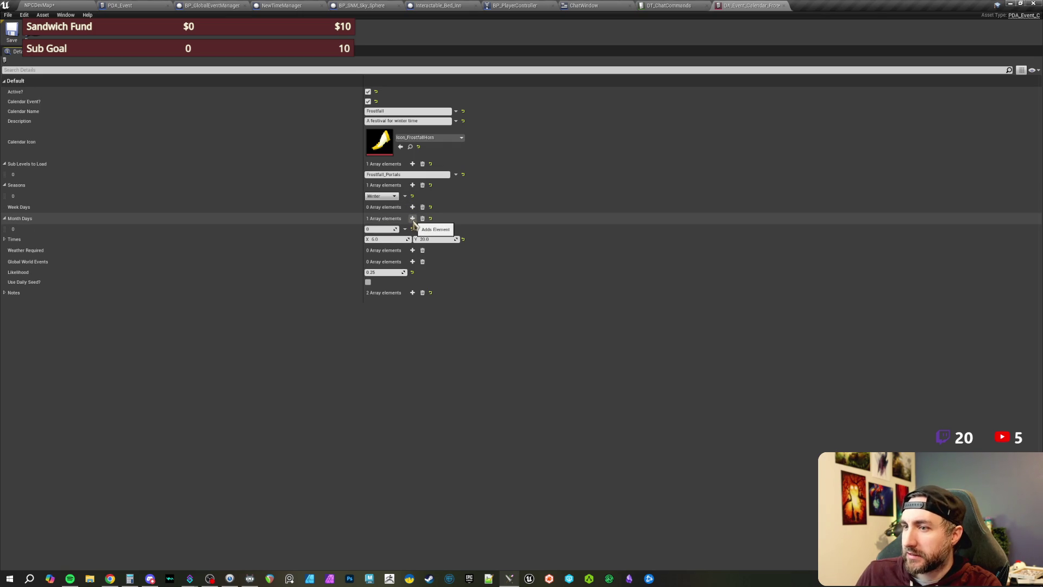
pyautogui.click(412, 219)
pyautogui.click(412, 218)
pyautogui.click(413, 218)
pyautogui.click(412, 218)
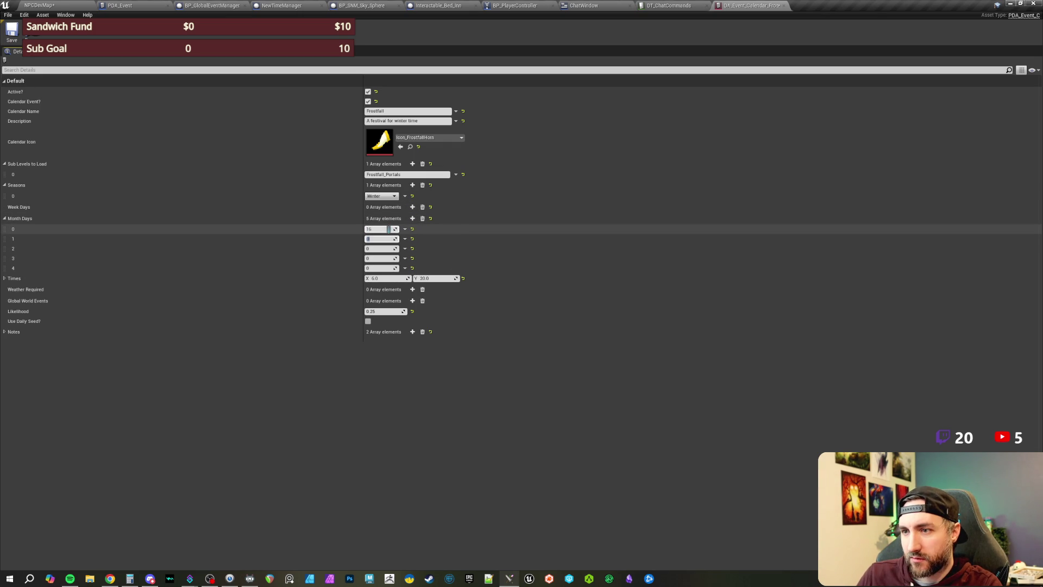
# Step: Enter month days through 18, 19 and 20, then reset Times to 0.0
pyautogui.press('Tab')
pyautogui.write('19')
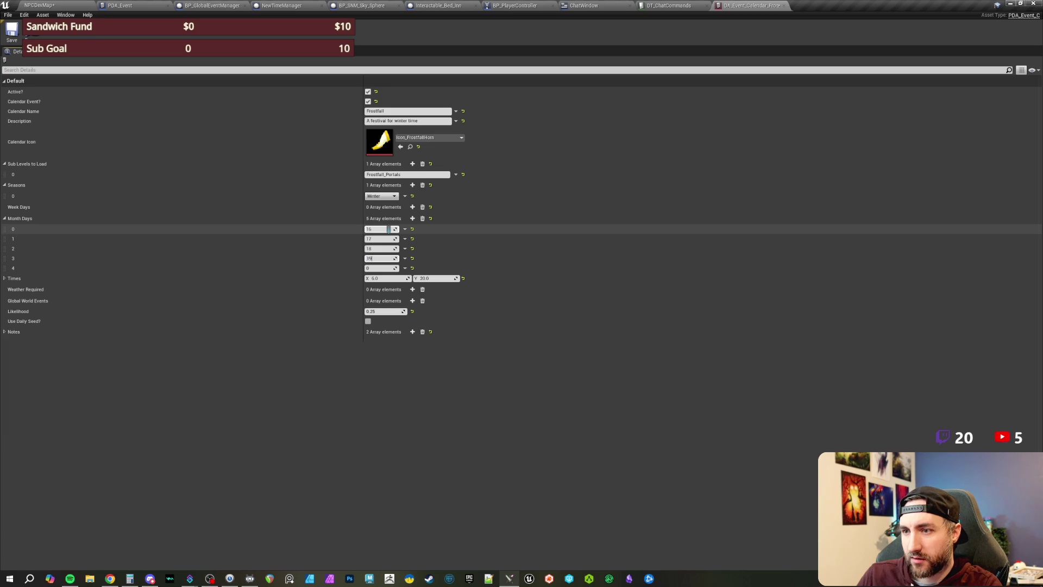
pyautogui.press('Return')
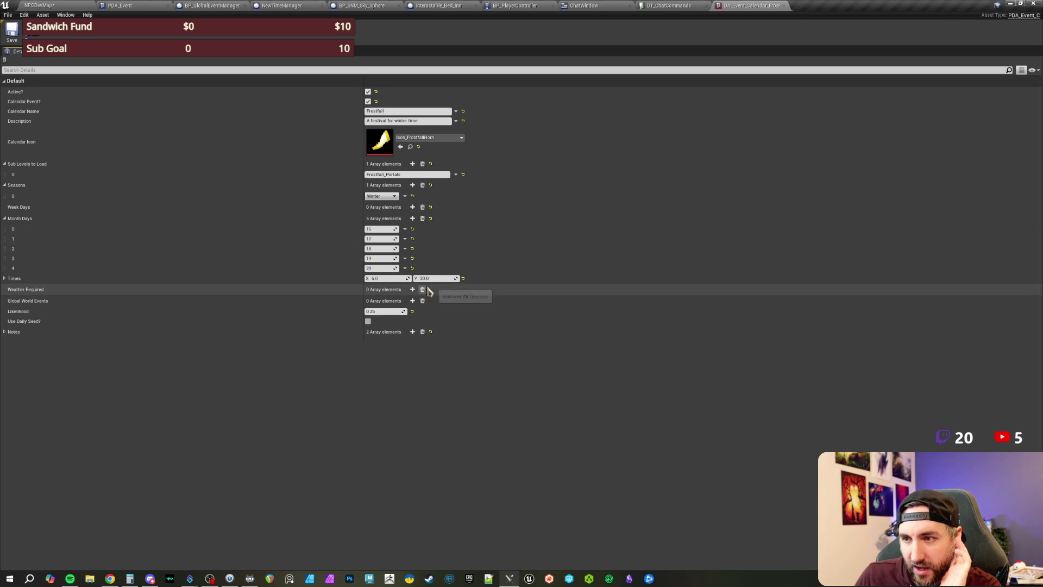
pyautogui.click(463, 278)
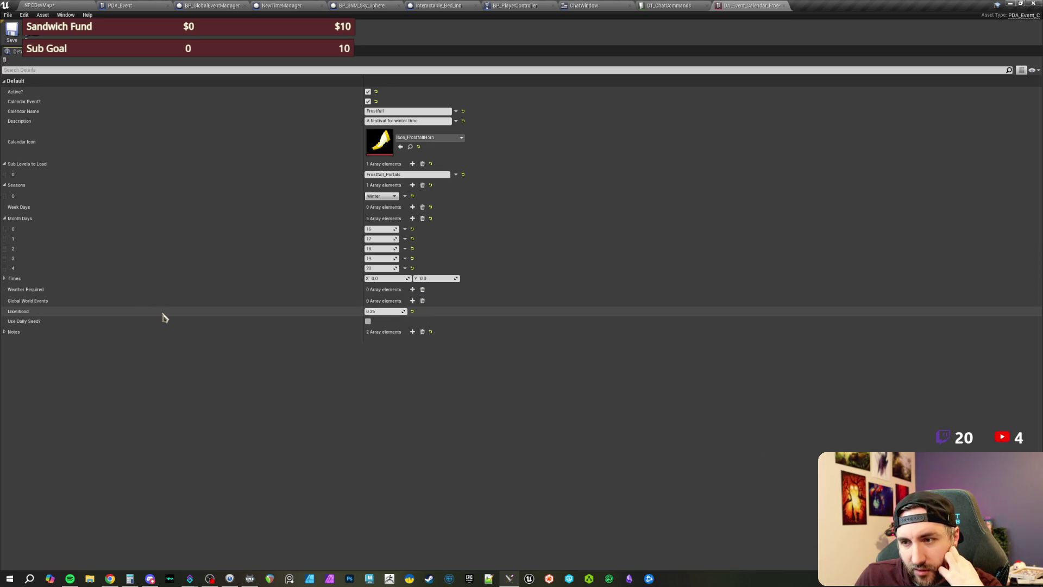
# Step: Set Likelihood to 1.0 and delete both old Book Signing notes
pyautogui.click(399, 311)
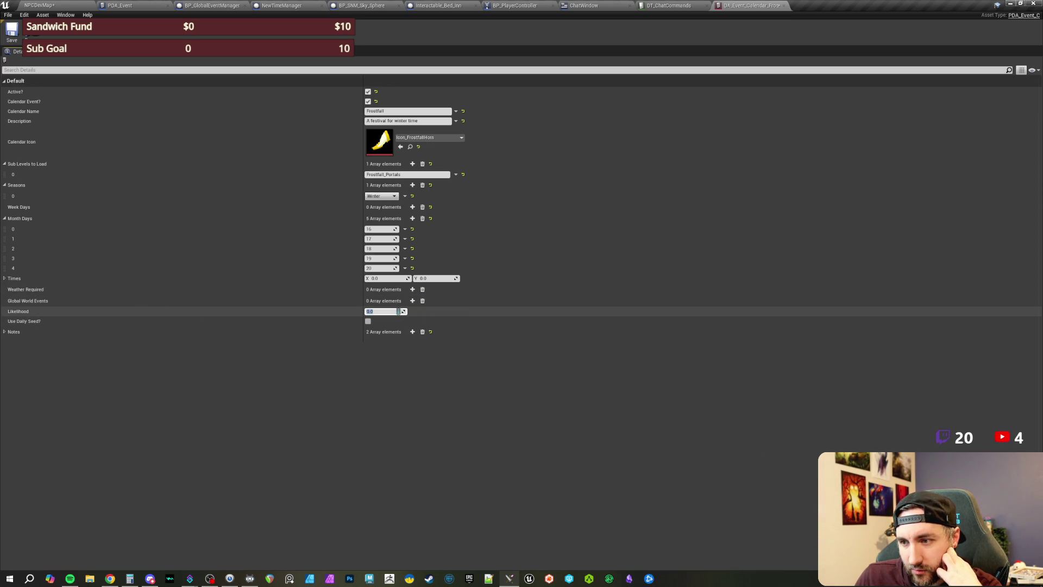
pyautogui.press('Return')
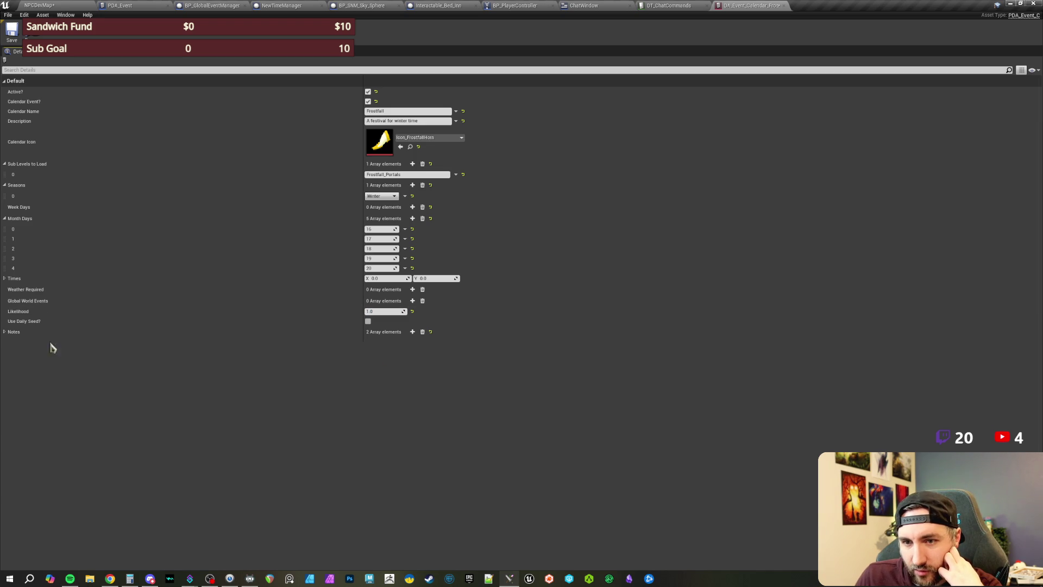
pyautogui.click(5, 333)
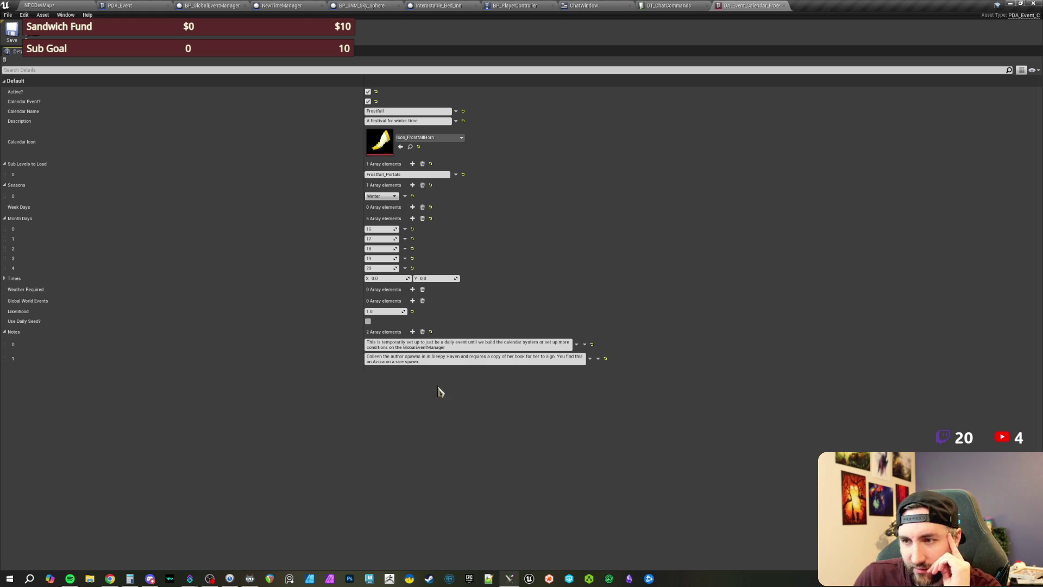
pyautogui.click(423, 361)
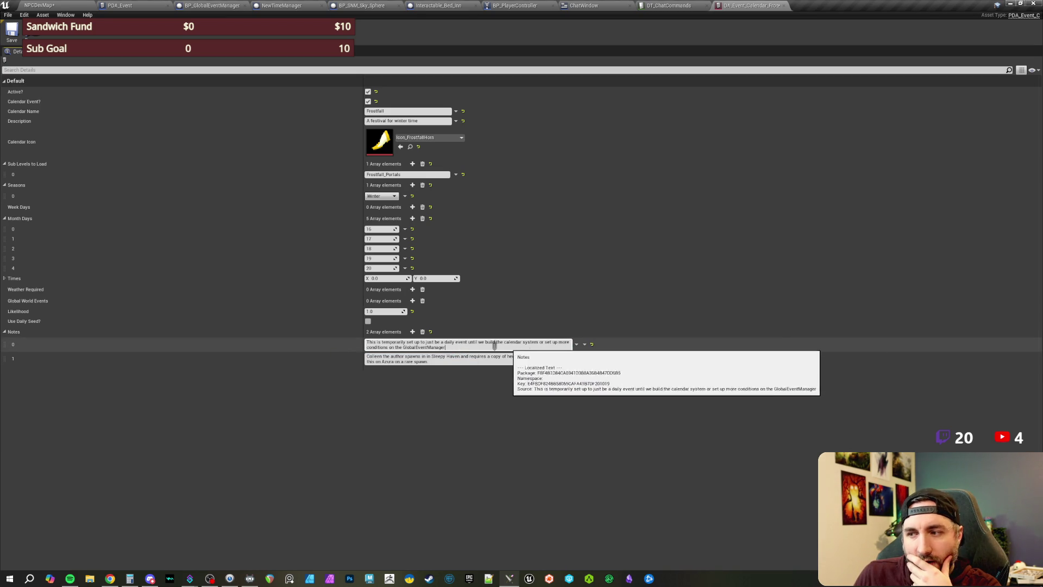
pyautogui.click(422, 332)
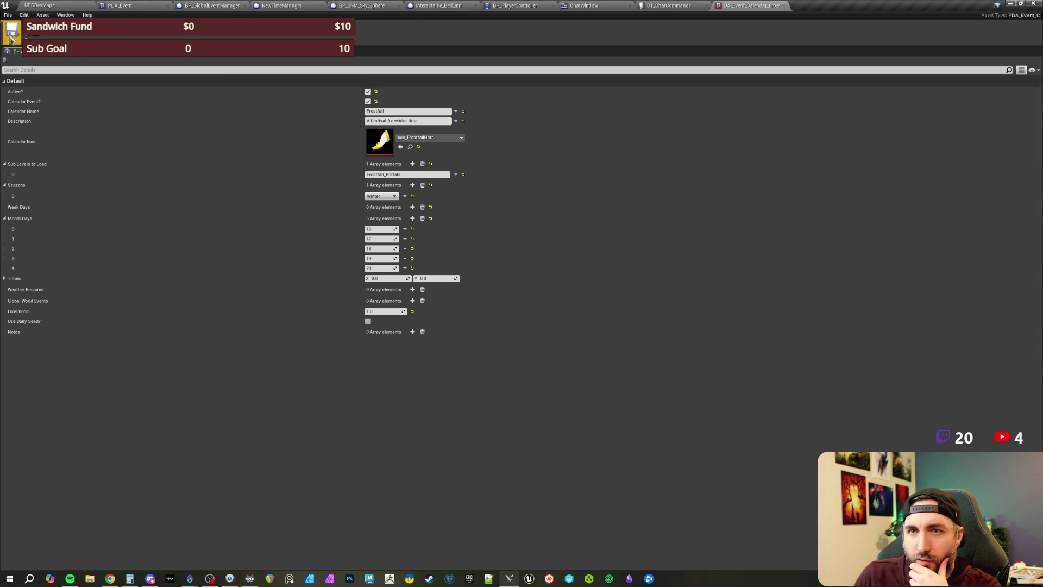